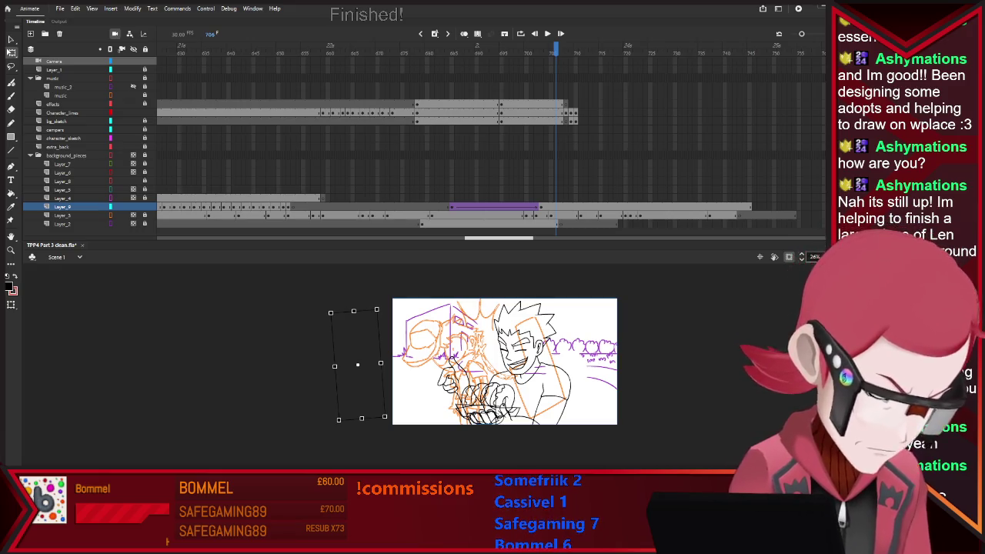
Step: Add frames to every layer, preview the shot's timing, and return to frame 683
{"action": "key", "text": "F5"}
{"action": "key", "text": "F5"}
{"action": "key", "text": "F5"}
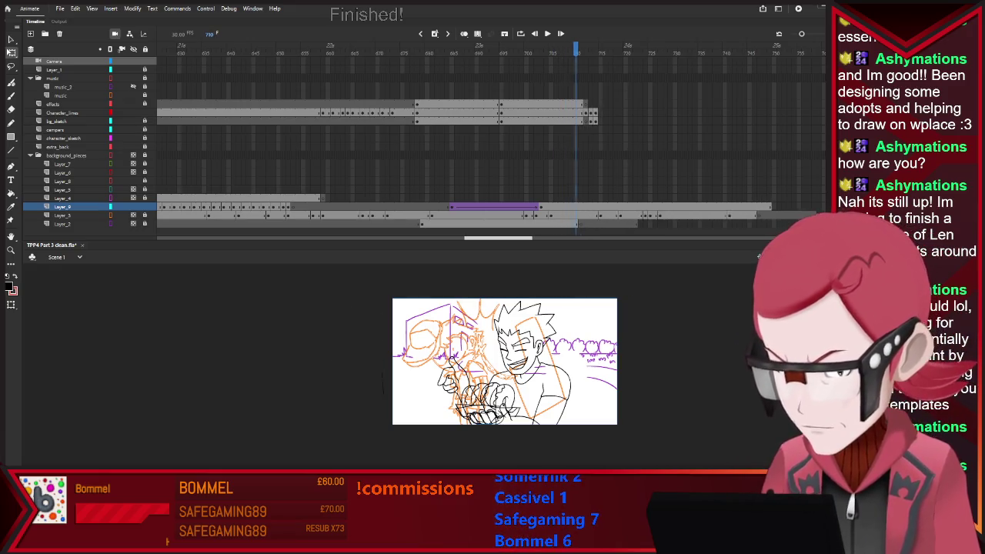
{"action": "key", "text": "F5"}
{"action": "key", "text": "F5"}
{"action": "key", "text": "F5"}
{"action": "key", "text": "F5"}
{"action": "key", "text": "F5"}
{"action": "key", "text": "F5"}
{"action": "key", "text": "Return"}
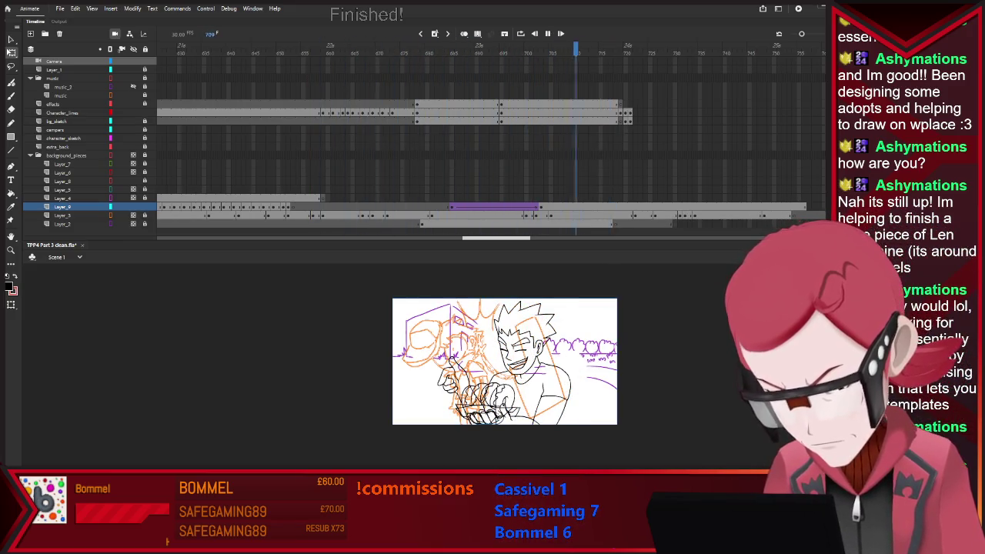
{"action": "key", "text": "Return"}
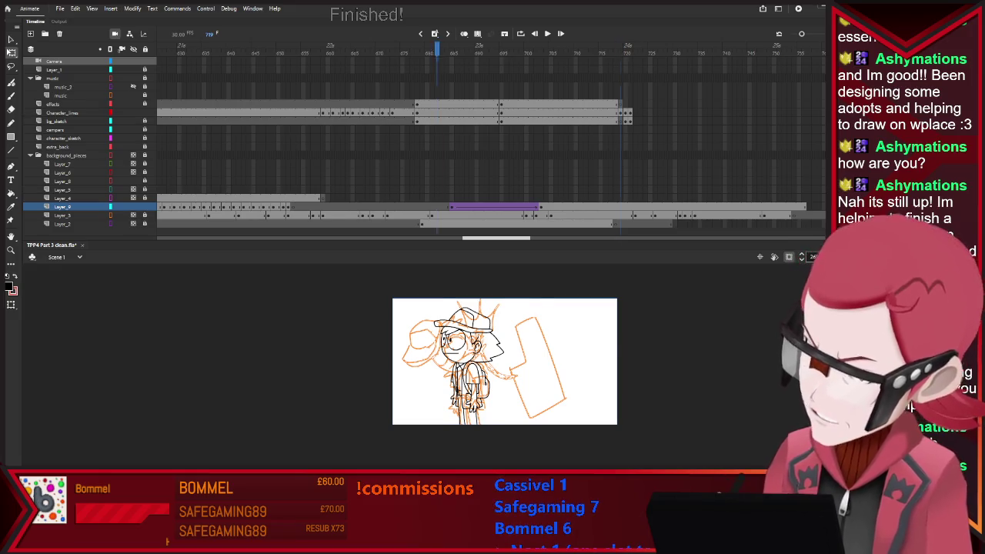
{"action": "key", "text": "Return"}
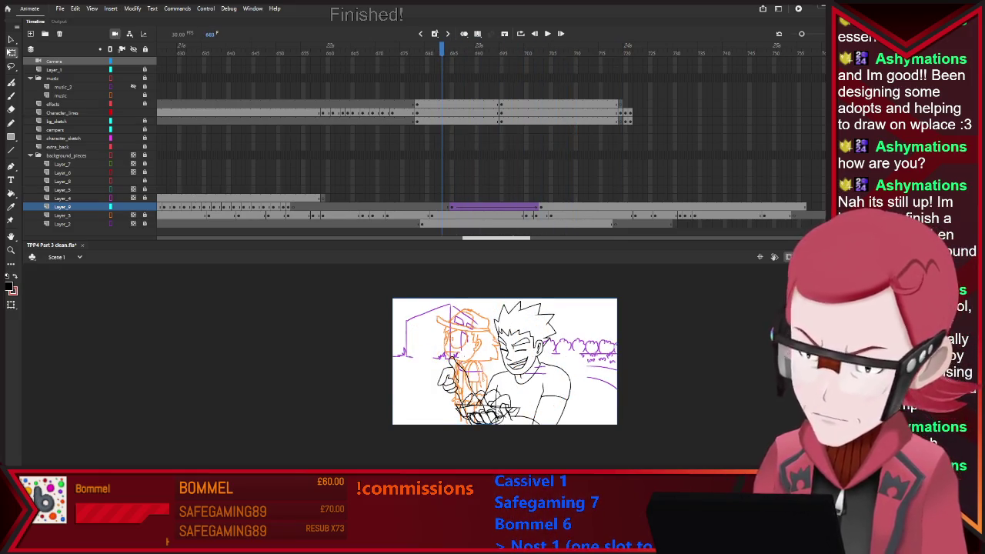
Step: Lengthen the hold by about 15 frames, replay the shot, then jump back to frame 706
{"action": "key", "text": "F5"}
{"action": "key", "text": "F5"}
{"action": "key", "text": "F5"}
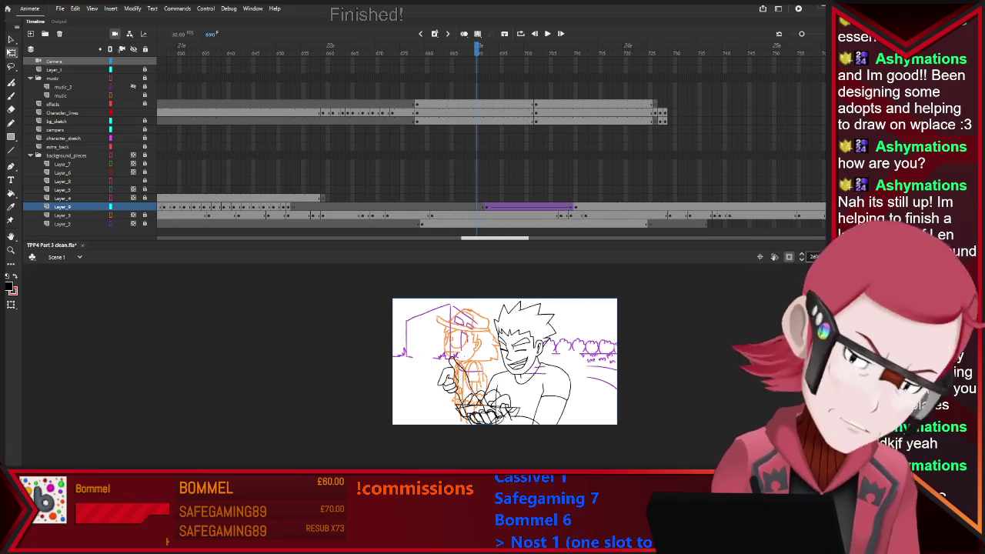
{"action": "key", "text": "F5"}
{"action": "key", "text": "F5"}
{"action": "key", "text": "F5"}
{"action": "key", "text": "F5"}
{"action": "key", "text": "F5"}
{"action": "key", "text": "F5"}
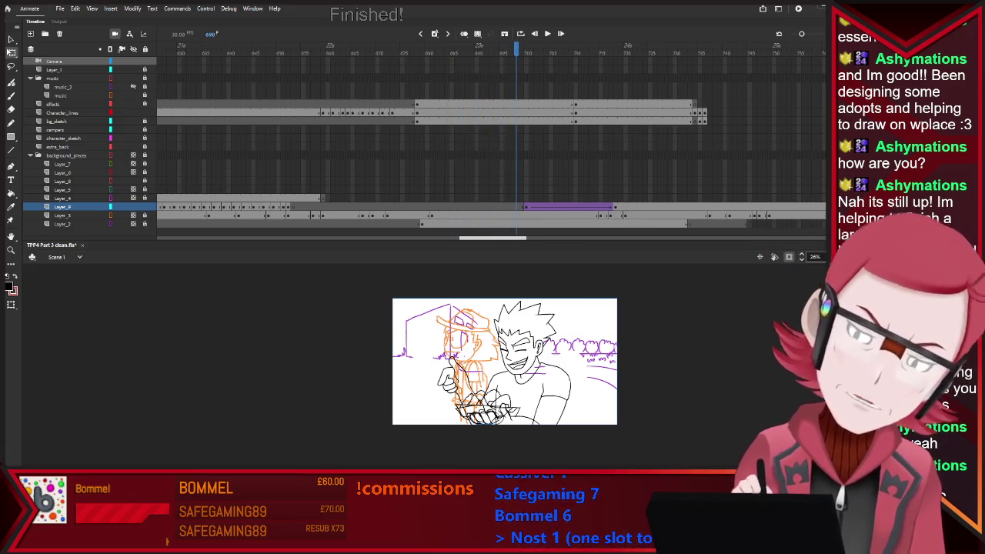
{"action": "key", "text": "Return"}
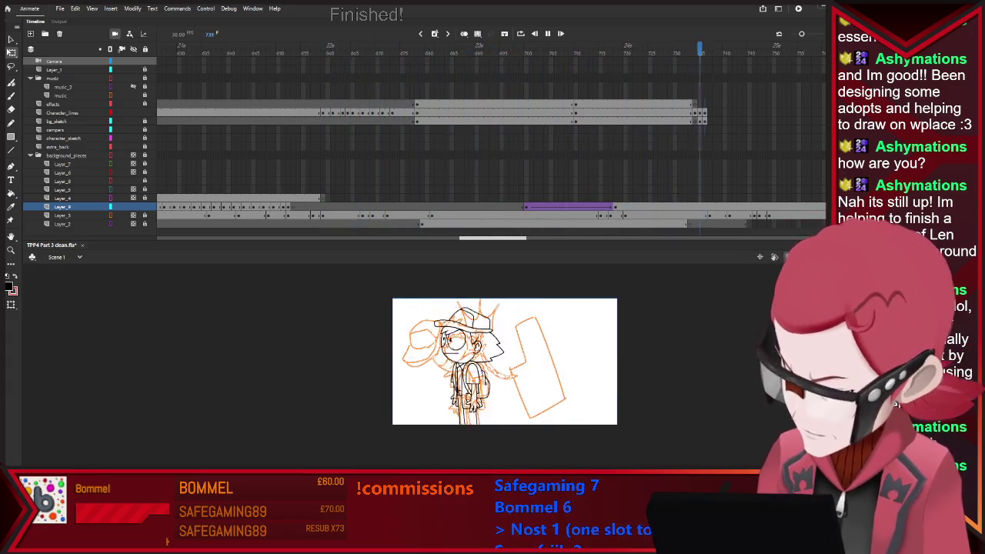
{"action": "key", "text": "Return"}
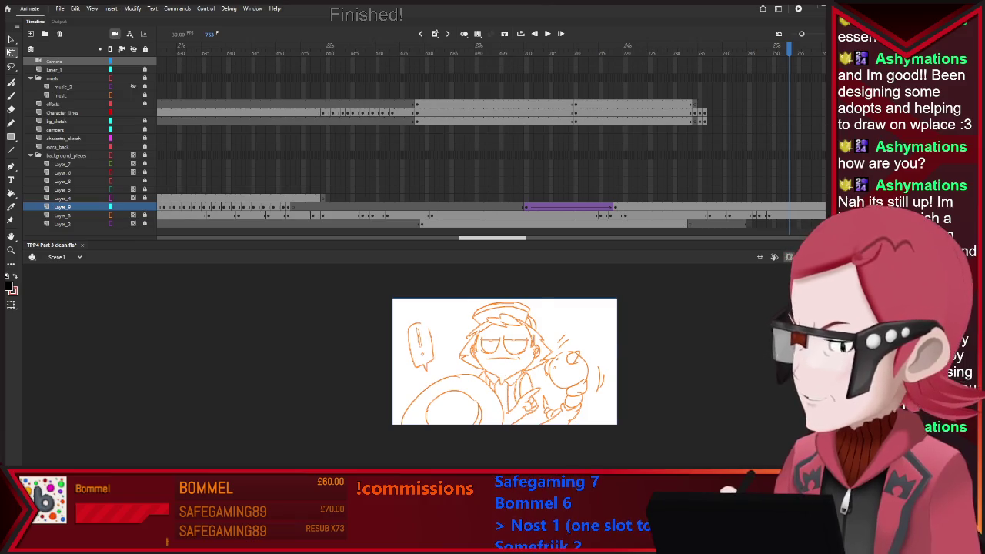
{"action": "left_click", "coordinate": [659, 47]}
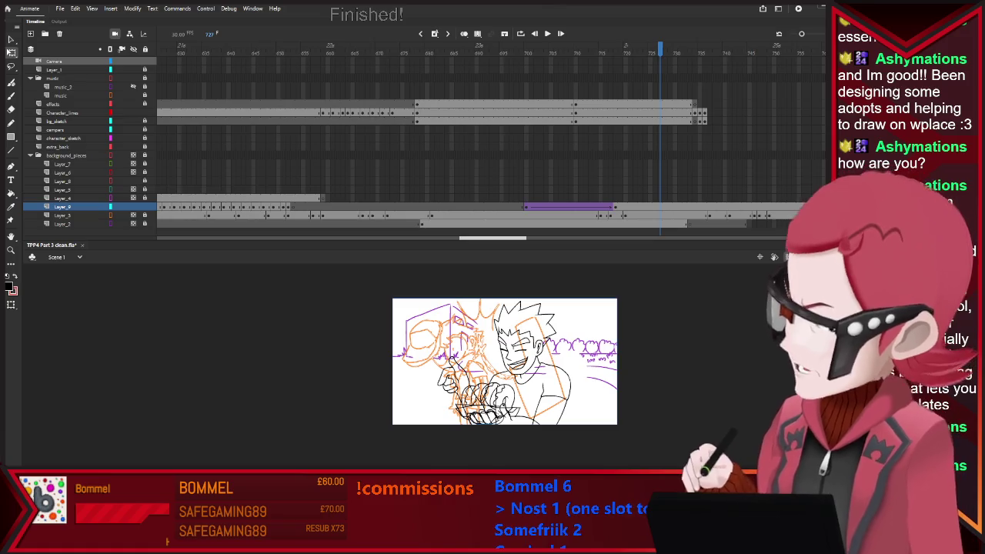
{"action": "left_click", "coordinate": [556, 46]}
Step: Review neighbouring drawings and extend the Character_lines frames to frame 750
{"action": "left_click_drag", "start_coordinate": [556, 46], "coordinate": [679, 46]}
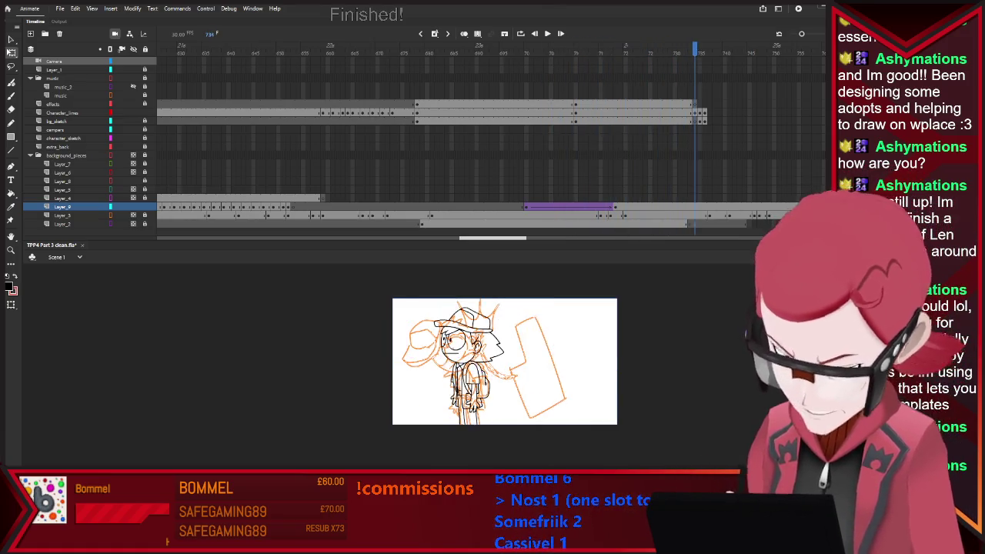
{"action": "key", "text": "comma"}
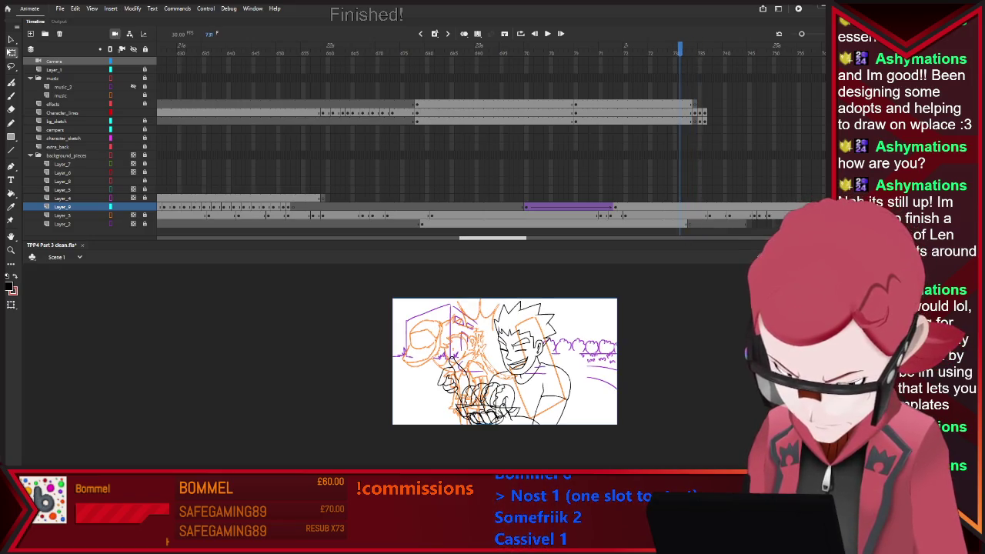
{"action": "key", "text": "period"}
{"action": "key", "text": "comma"}
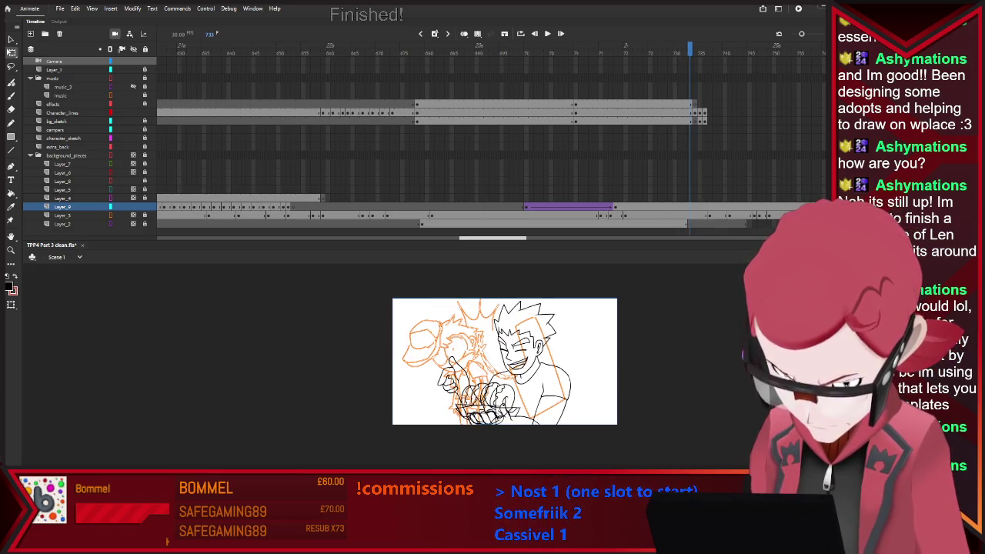
{"action": "key", "text": "period"}
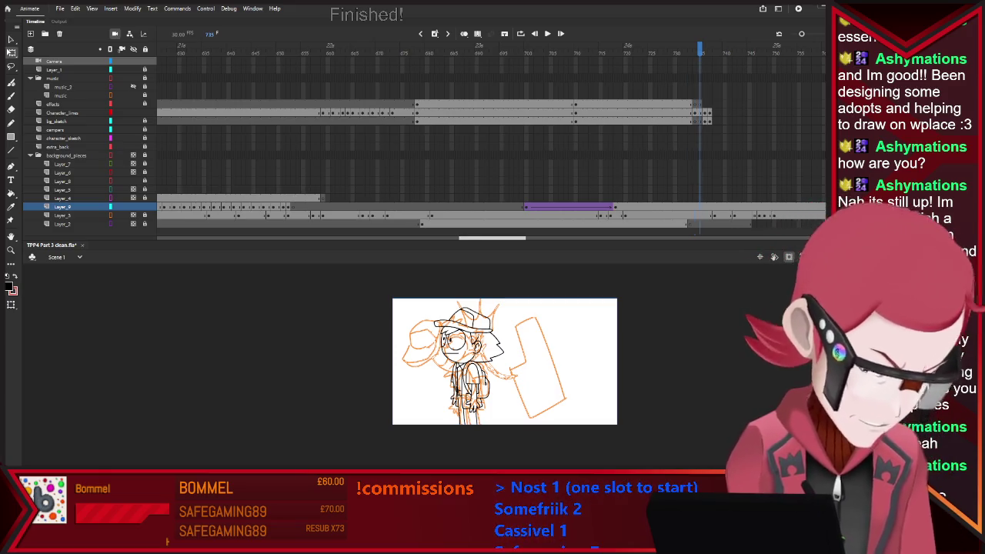
{"action": "key", "text": "F5"}
{"action": "key", "text": "F5"}
{"action": "key", "text": "F5"}
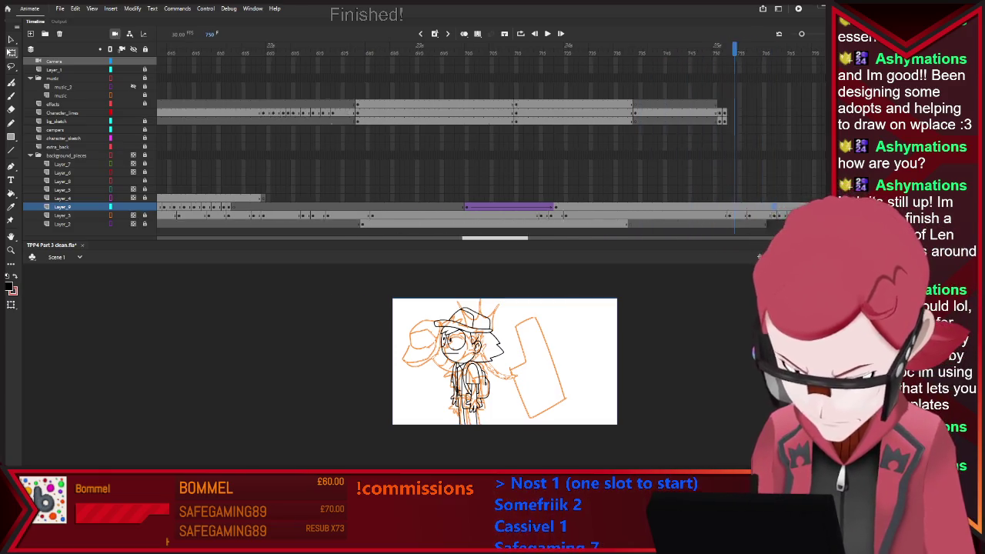
{"action": "key", "text": "F5"}
{"action": "key", "text": "F5"}
{"action": "key", "text": "F5"}
Step: Hold the drawing with the to-do note about 12 frames longer
{"action": "key", "text": "period"}
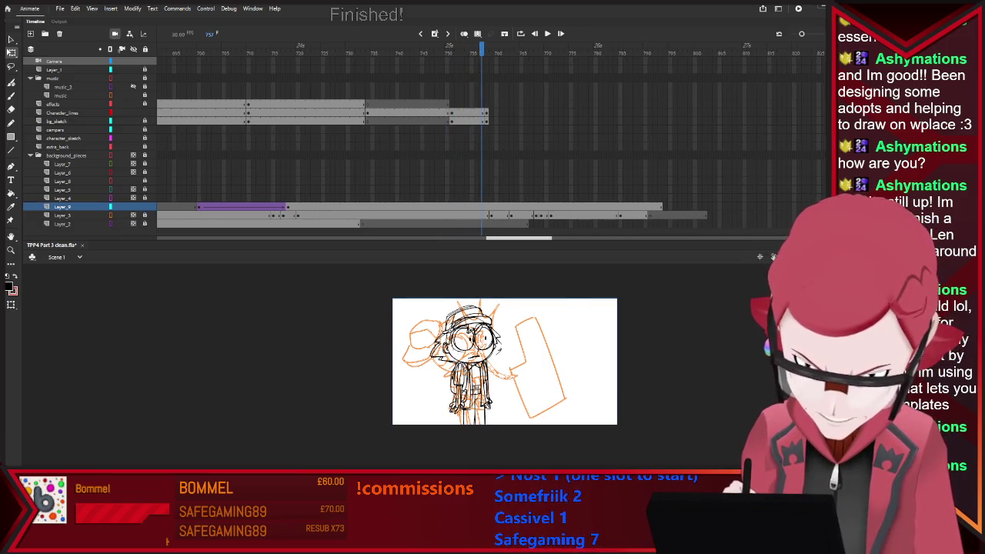
{"action": "key", "text": "period"}
{"action": "key", "text": "F5"}
{"action": "key", "text": "F5"}
{"action": "key", "text": "F5"}
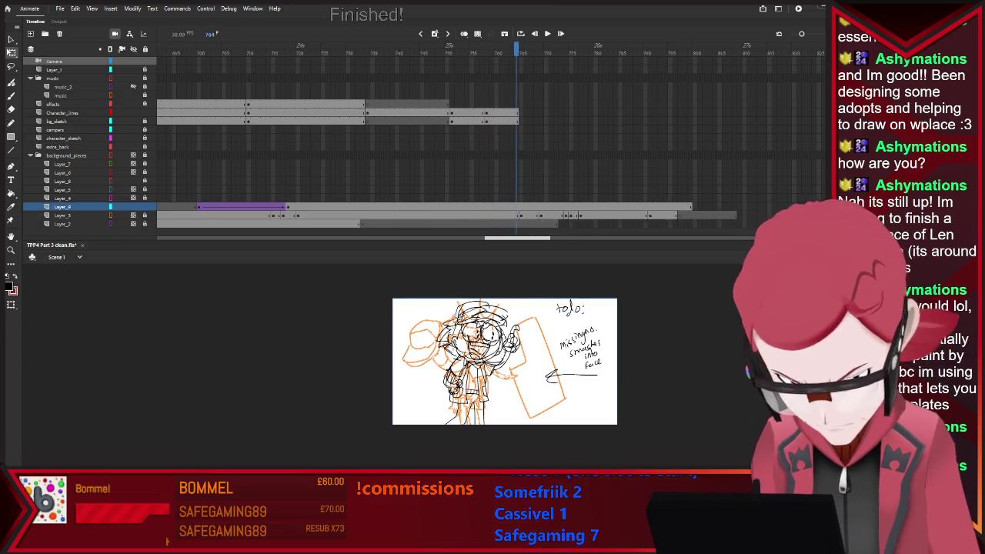
{"action": "key", "text": "F5"}
{"action": "key", "text": "F5"}
{"action": "key", "text": "F5"}
{"action": "key", "text": "F5"}
Step: Start a new tweened span on Layer_9 at frame 765 and review frame 766
{"action": "mouse_move", "coordinate": [274, 48]}
{"action": "left_mouse_down"}
{"action": "mouse_move", "coordinate": [199, 48]}
{"action": "mouse_move", "coordinate": [293, 48]}
{"action": "left_mouse_up"}
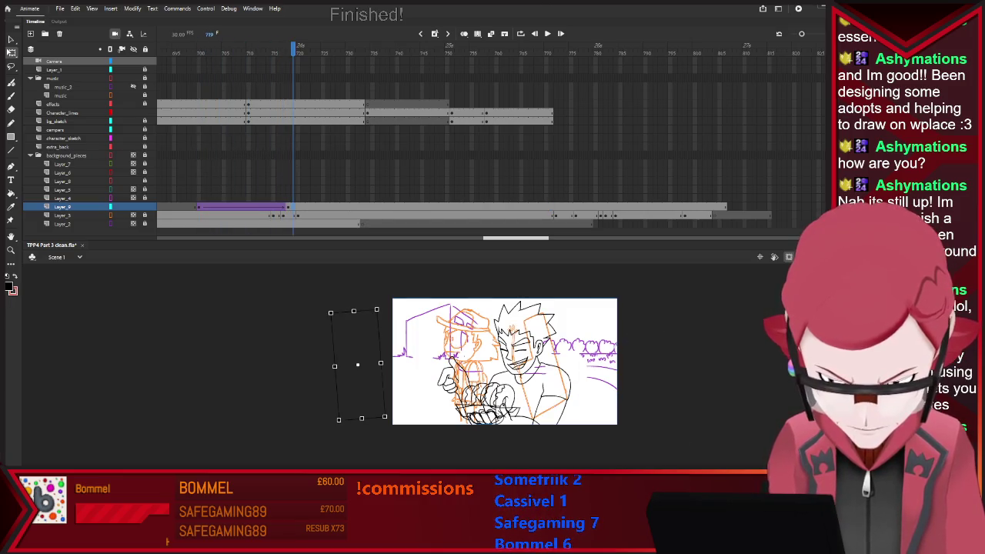
{"action": "left_click", "coordinate": [383, 381]}
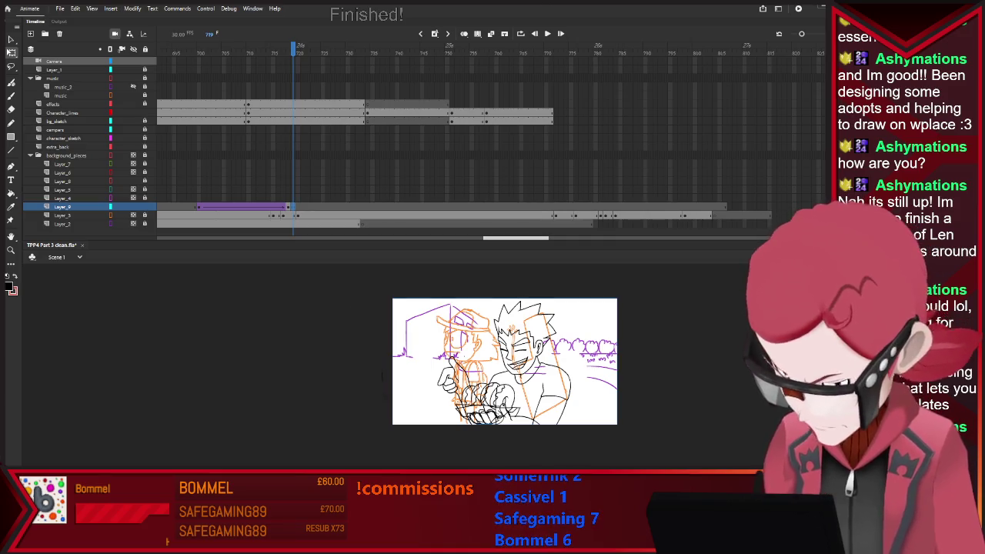
{"action": "left_click", "coordinate": [521, 48]}
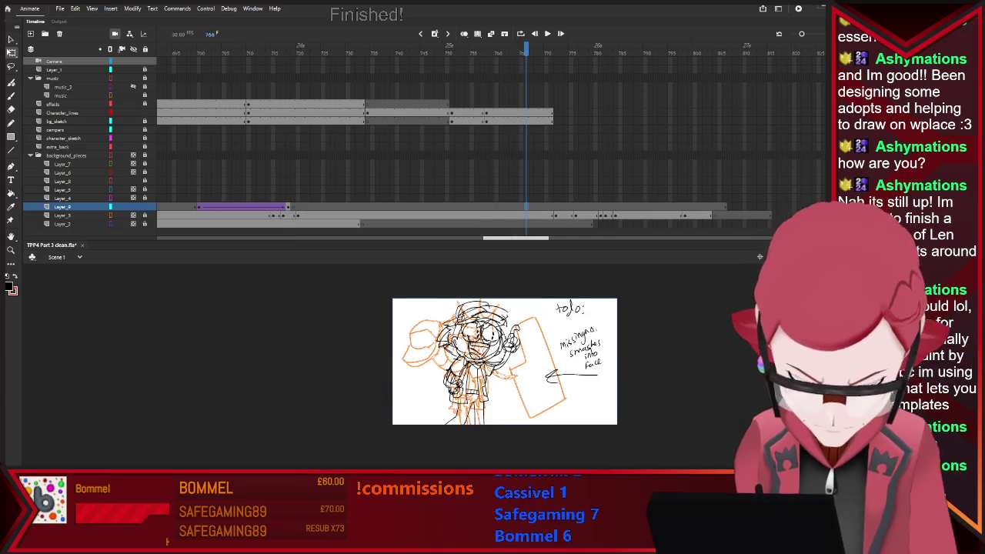
{"action": "key", "text": "ctrl+shift+v"}
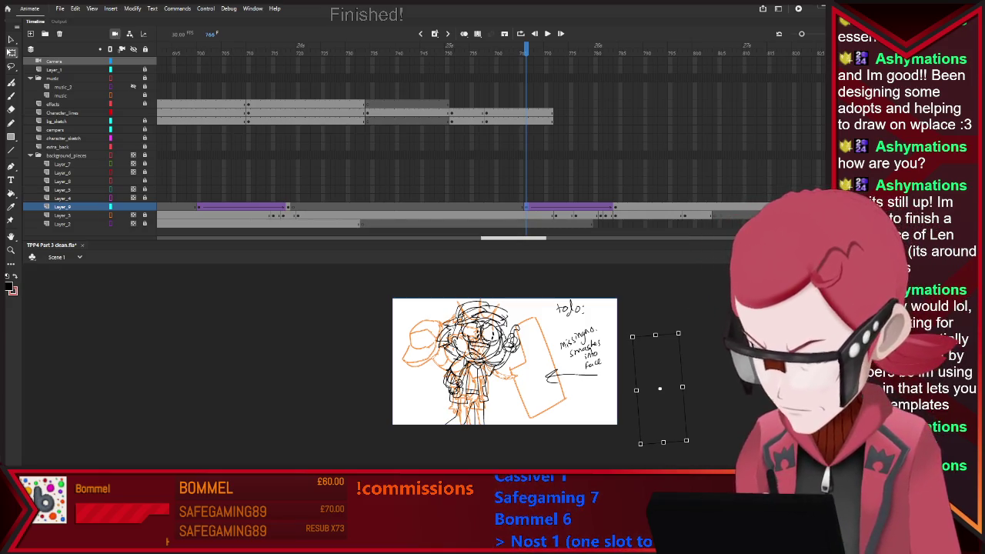
{"action": "key", "text": "comma"}
{"action": "key", "text": "comma"}
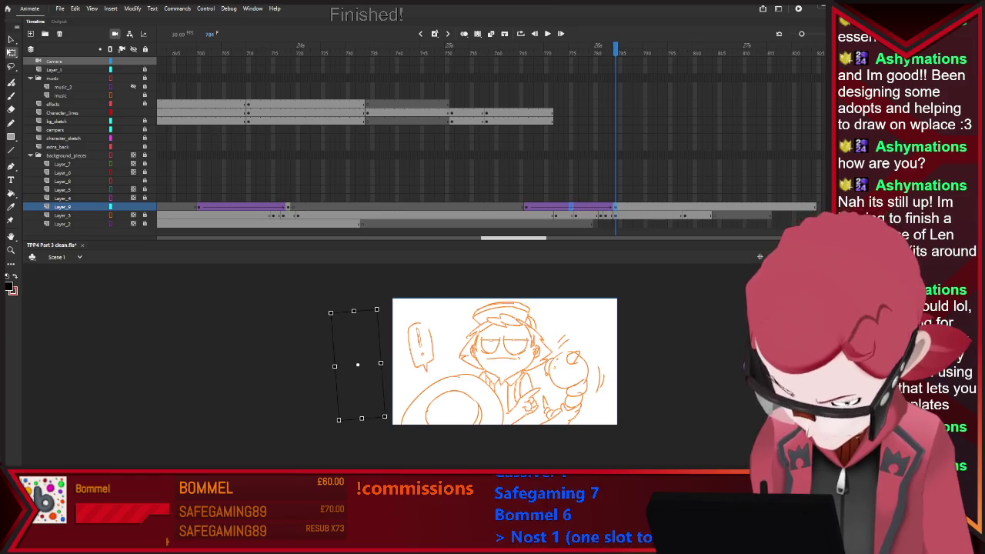
{"action": "key", "text": "comma"}
{"action": "key", "text": "comma"}
{"action": "key", "text": "comma"}
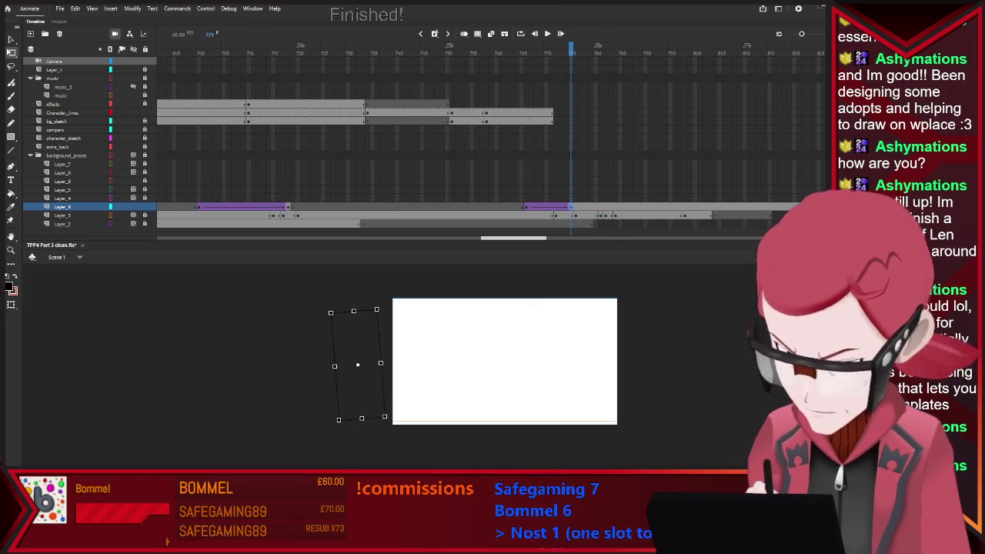
Step: Go to the blank frame after the sketch and nudge the pixelated glitch graphic right
{"action": "key", "text": "comma"}
{"action": "key", "text": "comma"}
{"action": "key", "text": "comma"}
{"action": "key", "text": "Return"}
{"action": "key", "text": "Return"}
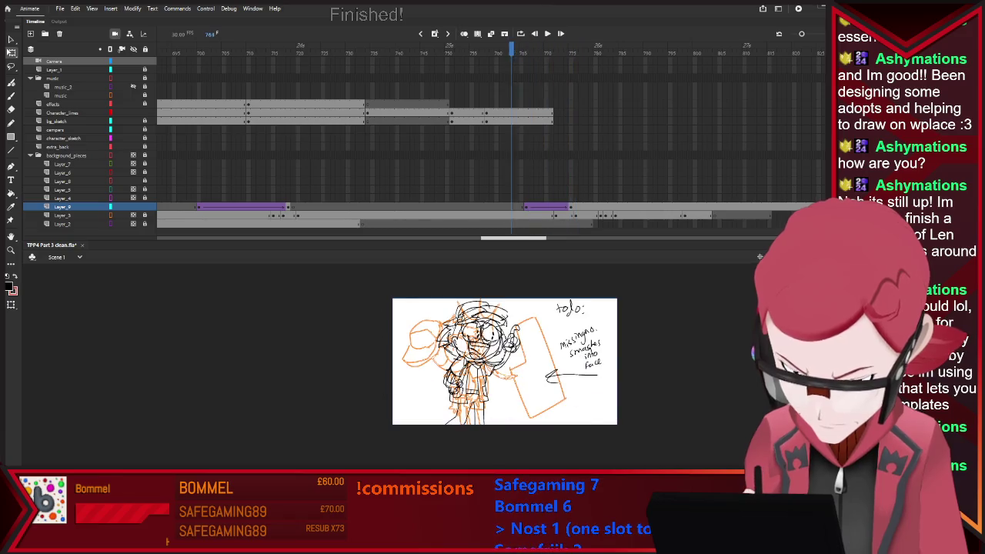
{"action": "key", "text": "comma"}
{"action": "key", "text": "comma"}
{"action": "key", "text": "comma"}
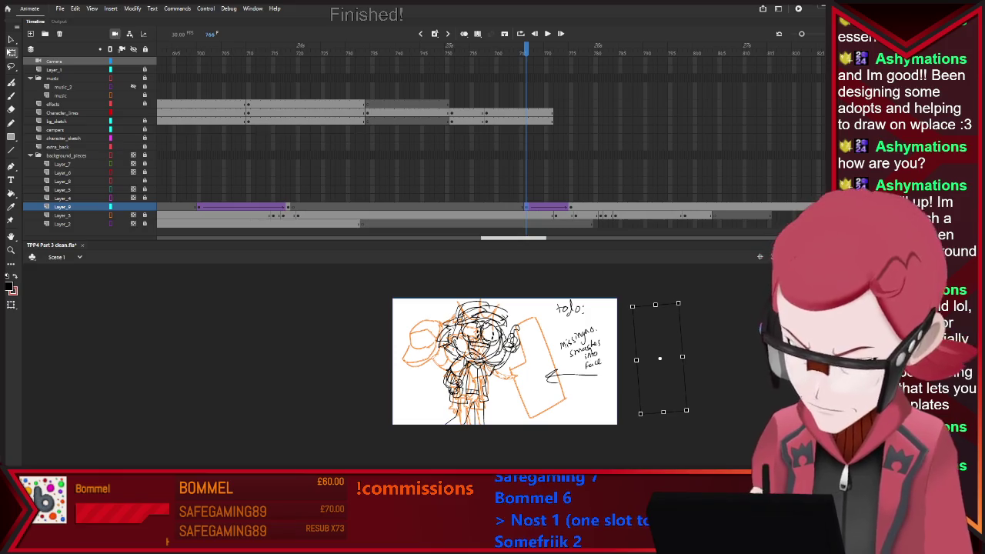
{"action": "key", "text": "comma"}
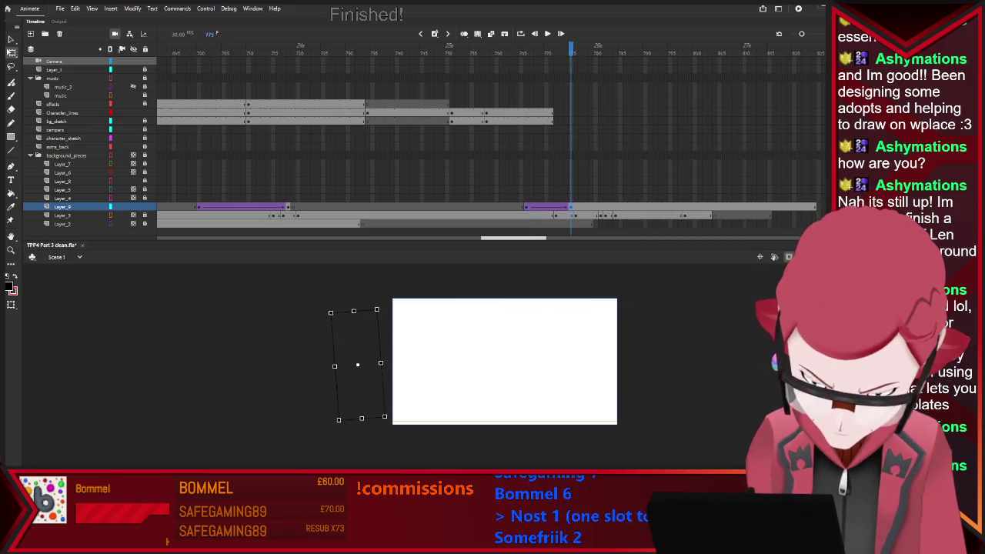
{"action": "key", "text": "Right"}
{"action": "key", "text": "Right"}
{"action": "key", "text": "Right"}
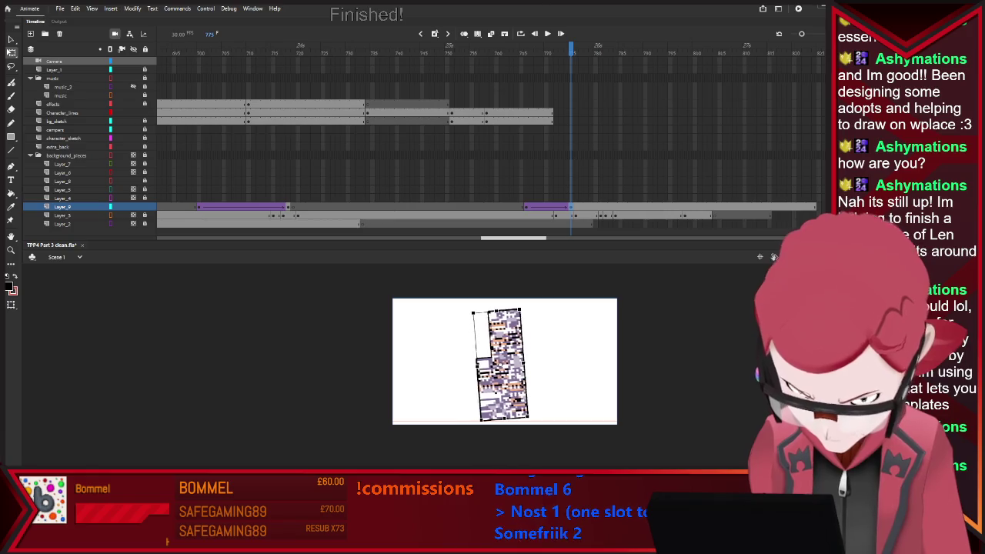
{"action": "key", "text": "Right"}
{"action": "key", "text": "Right"}
{"action": "key", "text": "Right"}
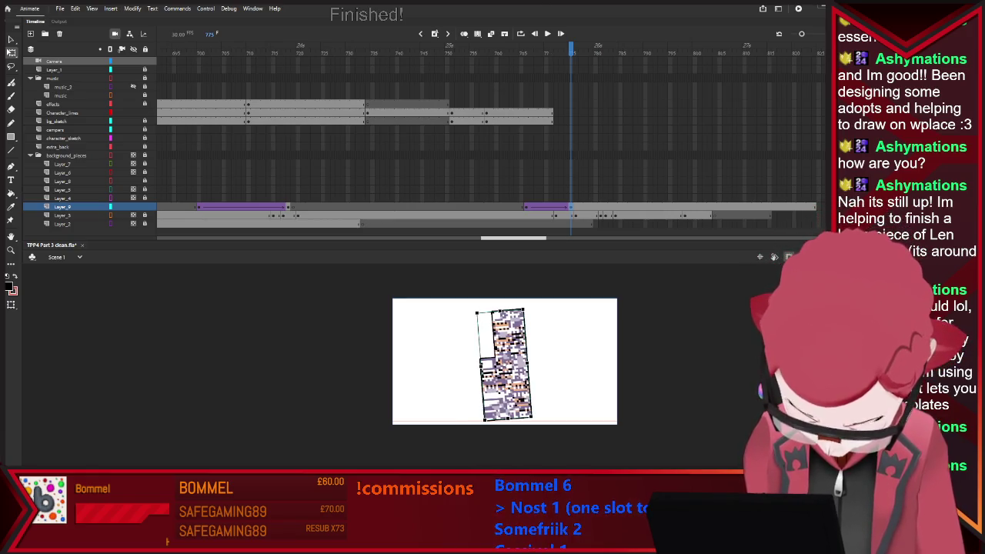
Step: Tilt the pixelated graphic about 25° counter-clockwise and nudge it up slightly
{"action": "left_click_drag", "start_coordinate": [531, 417], "coordinate": [552, 398]}
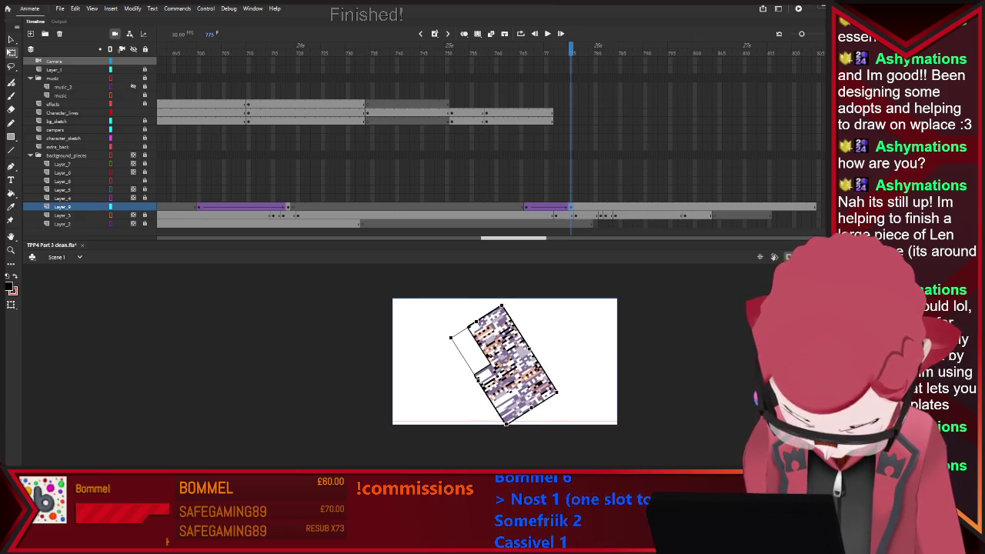
{"action": "key", "text": "Up"}
{"action": "key", "text": "Up"}
{"action": "key", "text": "Up"}
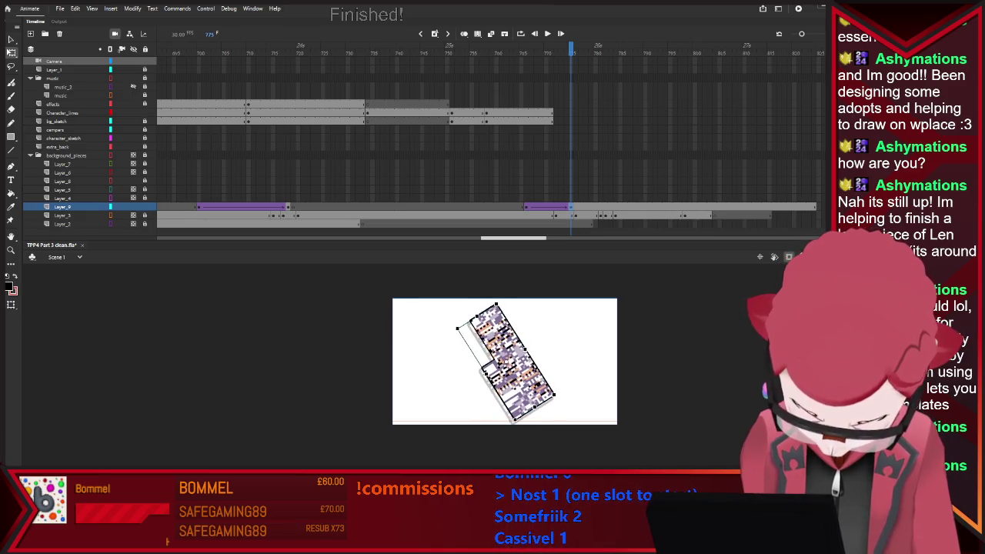
{"action": "key", "text": "Up"}
{"action": "key", "text": "Up"}
{"action": "key", "text": "Right"}
{"action": "key", "text": "Right"}
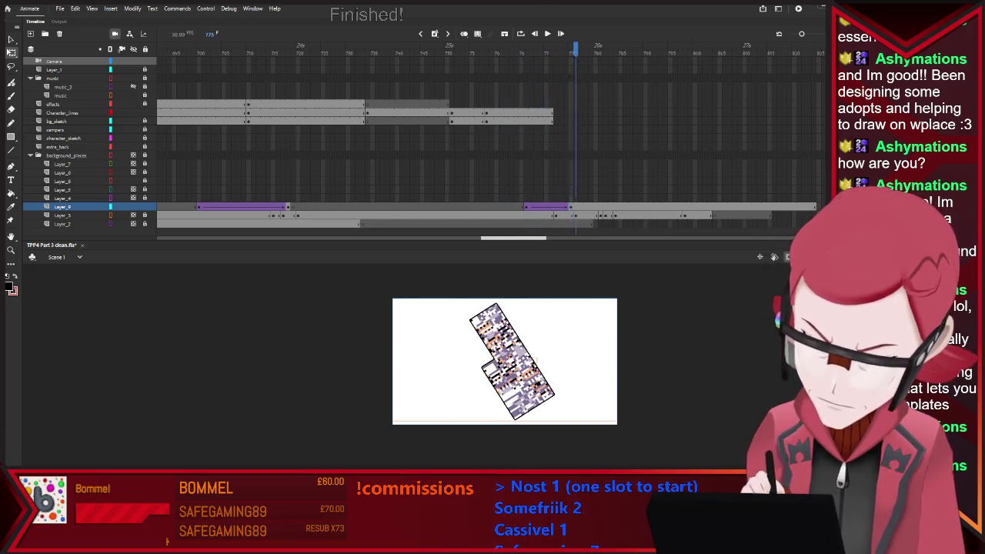
Step: At frame 775, drag the tilted MissingNo graphic further left
{"action": "key", "text": "period"}
{"action": "key", "text": "period"}
{"action": "key", "text": "period"}
{"action": "key", "text": "comma"}
{"action": "key", "text": "comma"}
{"action": "key", "text": "comma"}
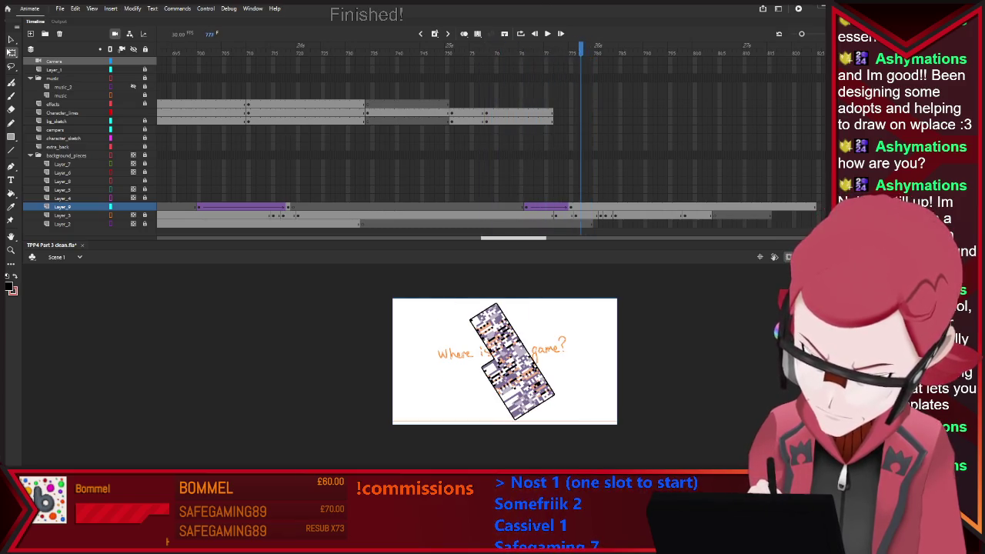
{"action": "key", "text": "comma"}
{"action": "key", "text": "comma"}
{"action": "key", "text": "comma"}
{"action": "key", "text": "comma"}
{"action": "key", "text": "comma"}
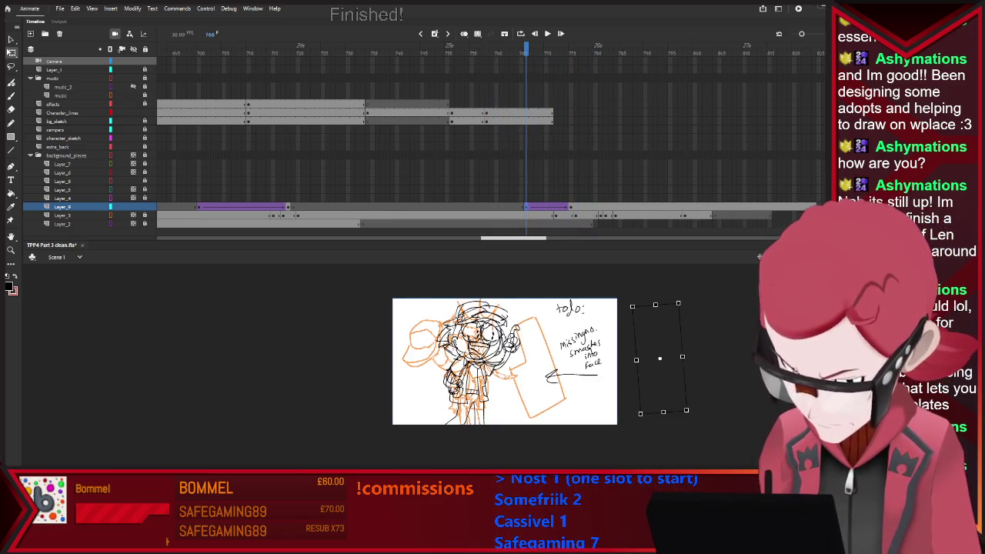
{"action": "key", "text": "period"}
{"action": "key", "text": "period"}
{"action": "key", "text": "period"}
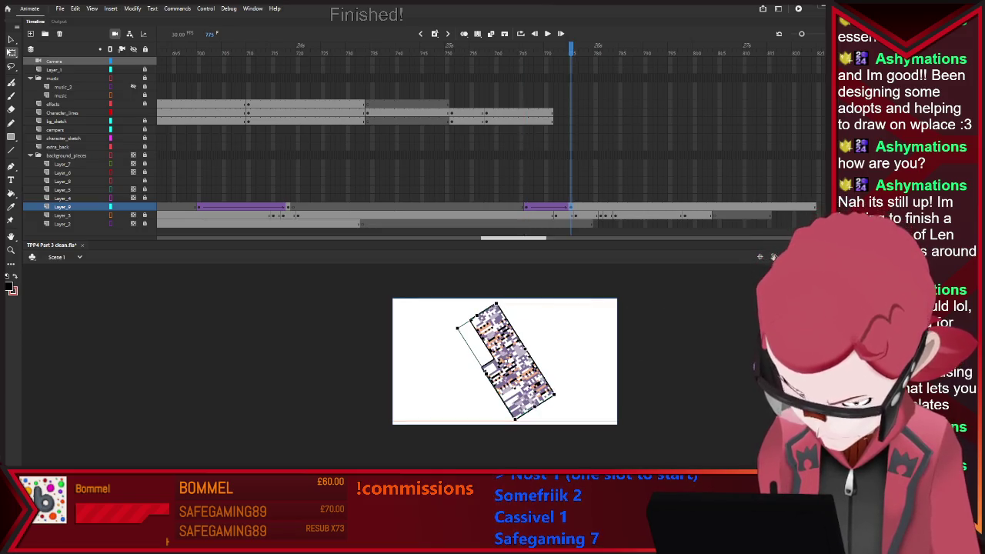
{"action": "left_click_drag", "start_coordinate": [508, 361], "coordinate": [335, 361]}
Step: Flip back and forth through the sketch frames up to frame 772 to compare positions
{"action": "key", "text": "comma"}
{"action": "key", "text": "comma"}
{"action": "key", "text": "comma"}
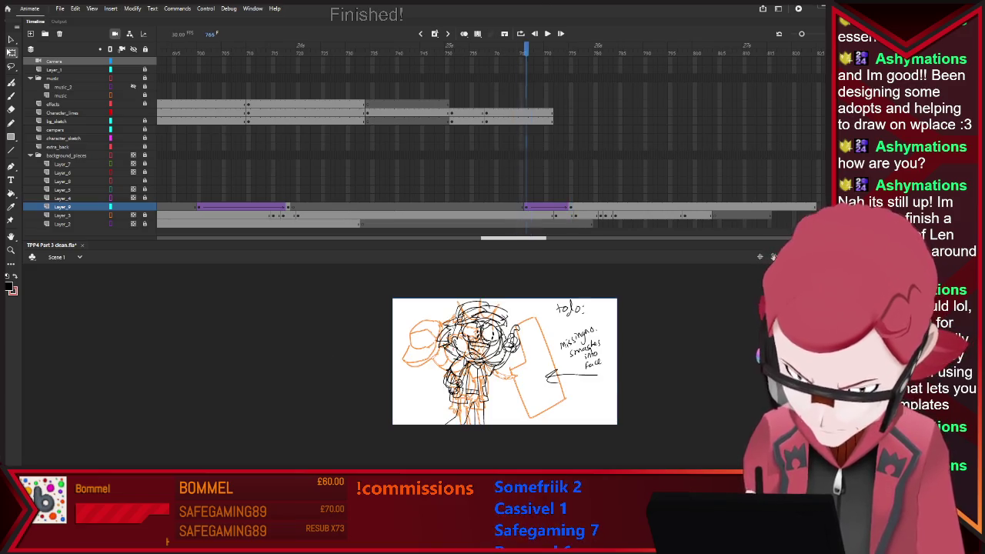
{"action": "key", "text": "period"}
{"action": "key", "text": "period"}
{"action": "key", "text": "period"}
{"action": "key", "text": "period"}
{"action": "key", "text": "period"}
{"action": "key", "text": "comma"}
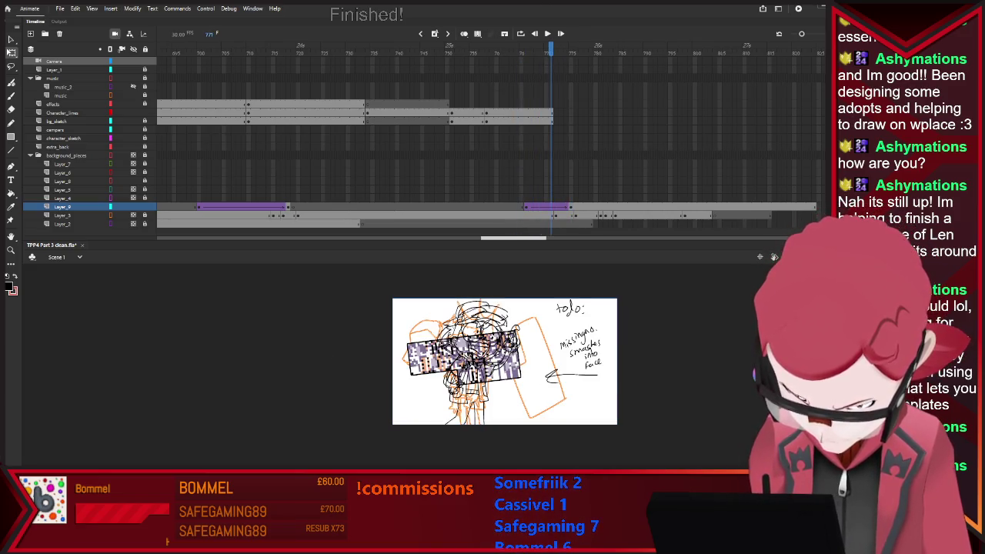
{"action": "key", "text": "period"}
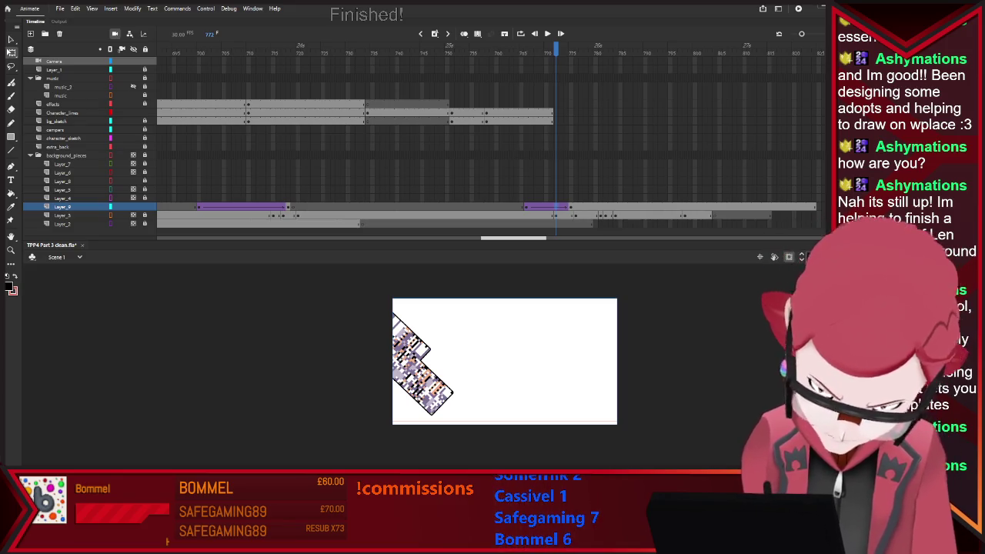
{"action": "key", "text": "comma"}
{"action": "key", "text": "period"}
{"action": "key", "text": "comma"}
{"action": "key", "text": "comma"}
{"action": "key", "text": "comma"}
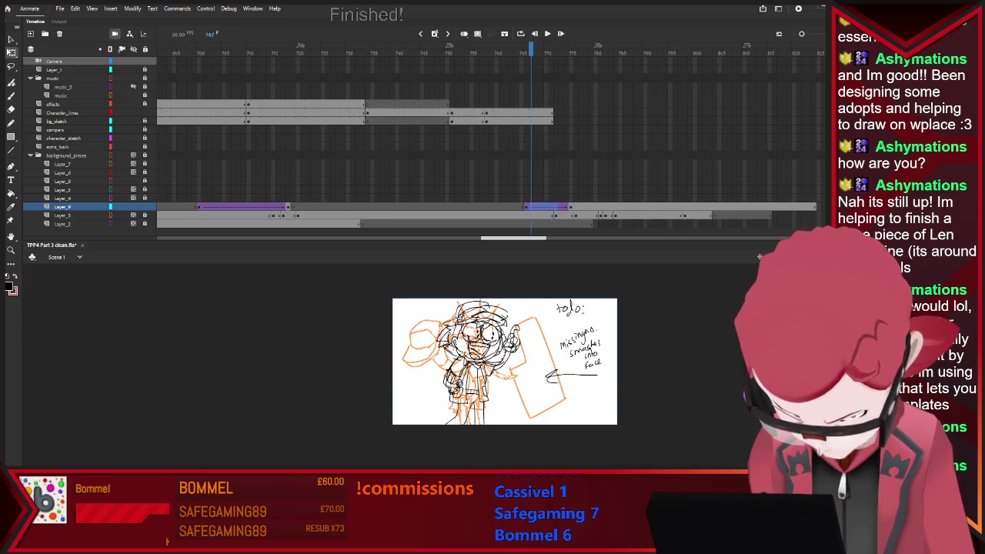
{"action": "key", "text": "period"}
{"action": "key", "text": "period"}
{"action": "key", "text": "period"}
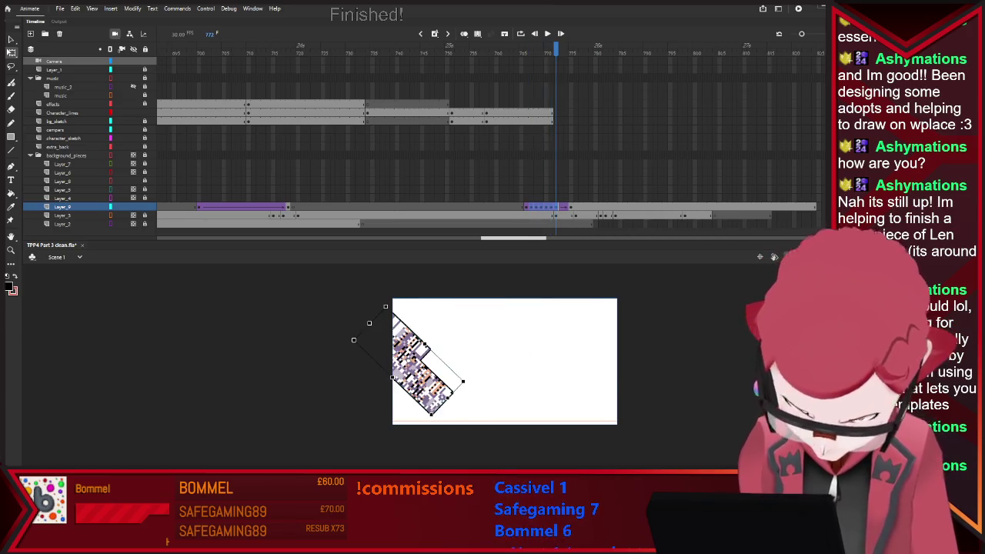
{"action": "key", "text": "comma"}
{"action": "key", "text": "comma"}
{"action": "key", "text": "comma"}
{"action": "key", "text": "period"}
{"action": "key", "text": "period"}
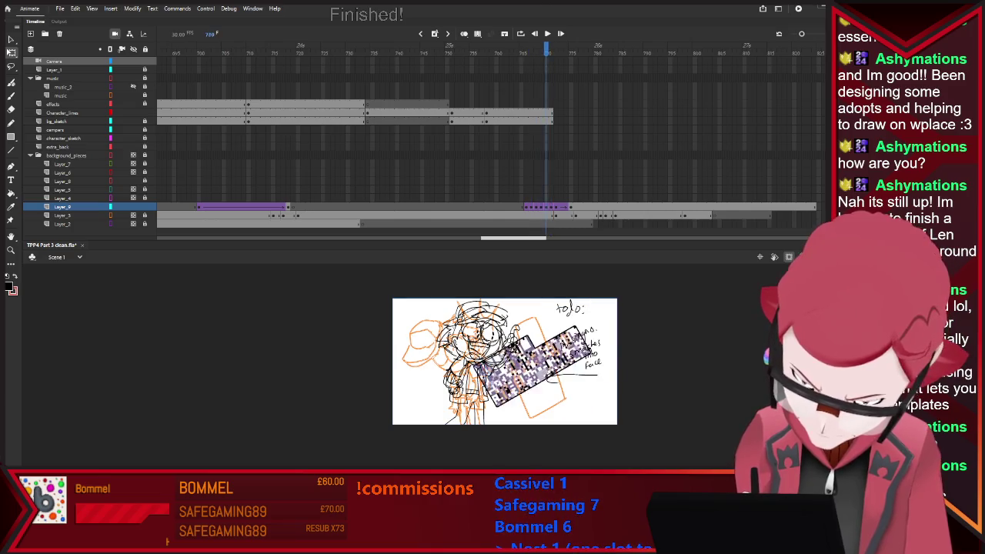
{"action": "key", "text": "period"}
{"action": "key", "text": "period"}
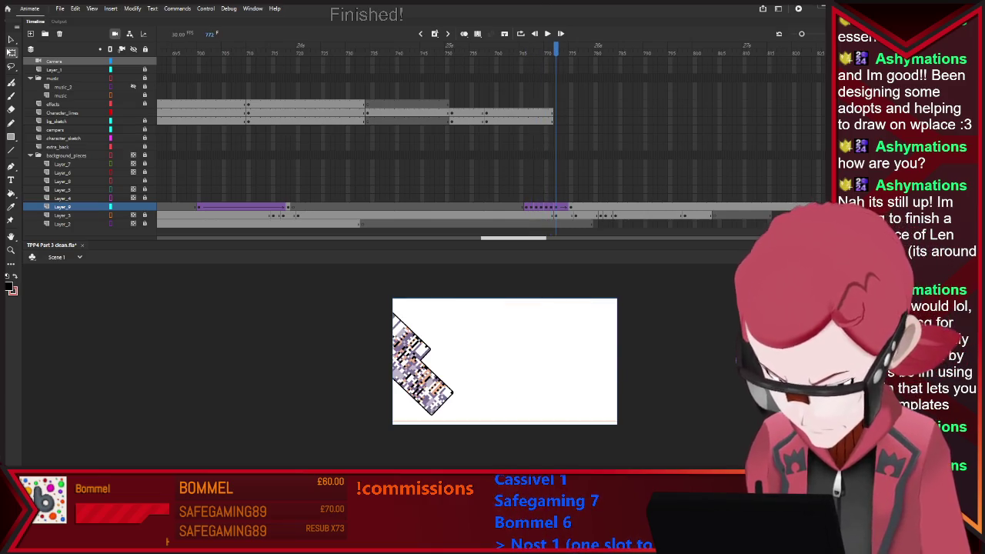
Step: Check frames 773–775 for the exit position and peek at the next shot's sketch
{"action": "key", "text": "period"}
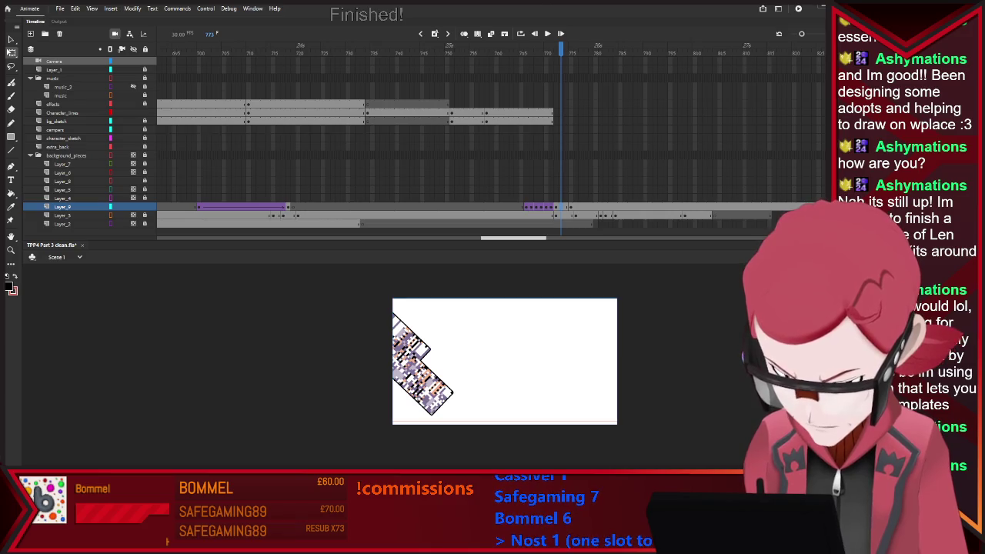
{"action": "key", "text": "period"}
{"action": "key", "text": "comma"}
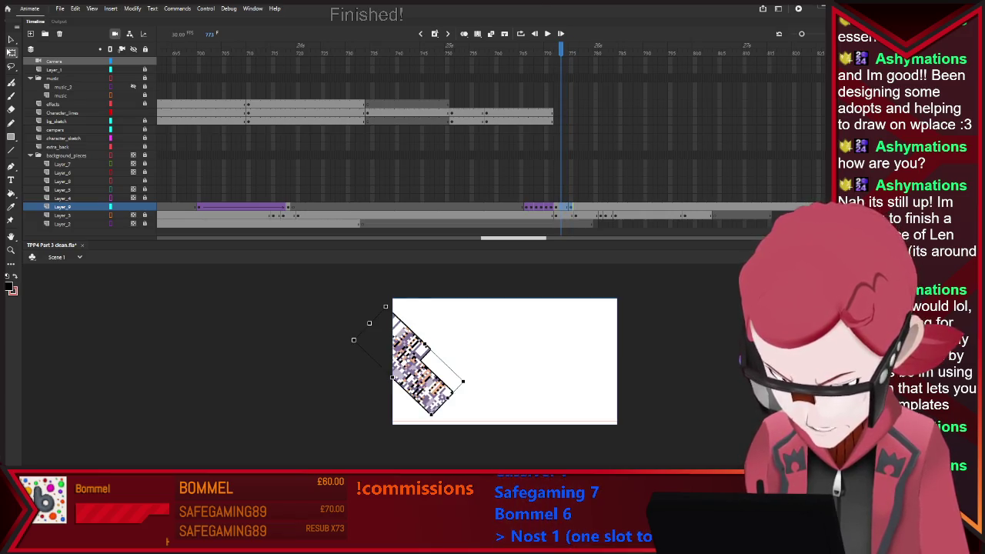
{"action": "key", "text": "period"}
{"action": "key", "text": "period"}
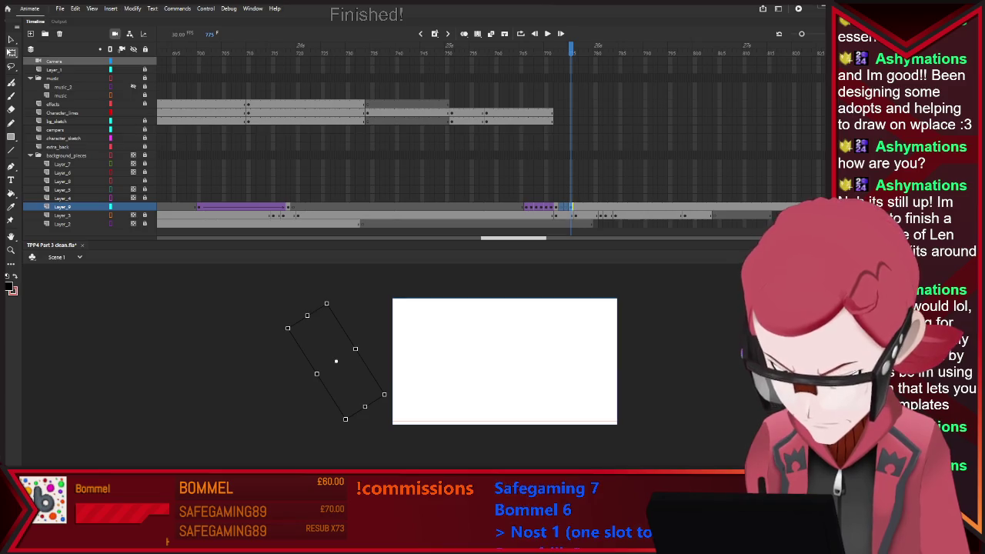
{"action": "key", "text": "period"}
{"action": "key", "text": "comma"}
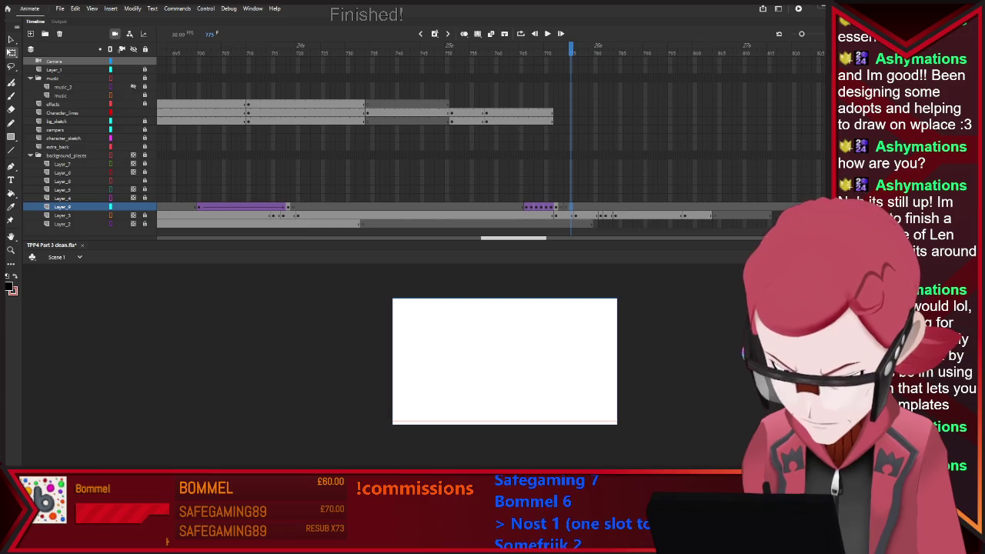
{"action": "key", "text": "period"}
{"action": "key", "text": "period"}
{"action": "key", "text": "period"}
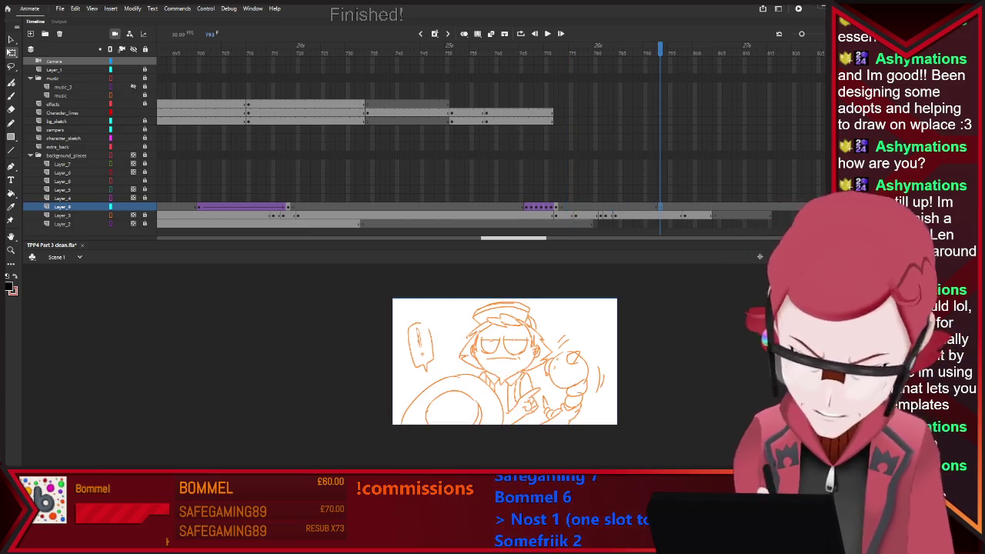
{"action": "key", "text": "comma"}
{"action": "key", "text": "comma"}
{"action": "key", "text": "comma"}
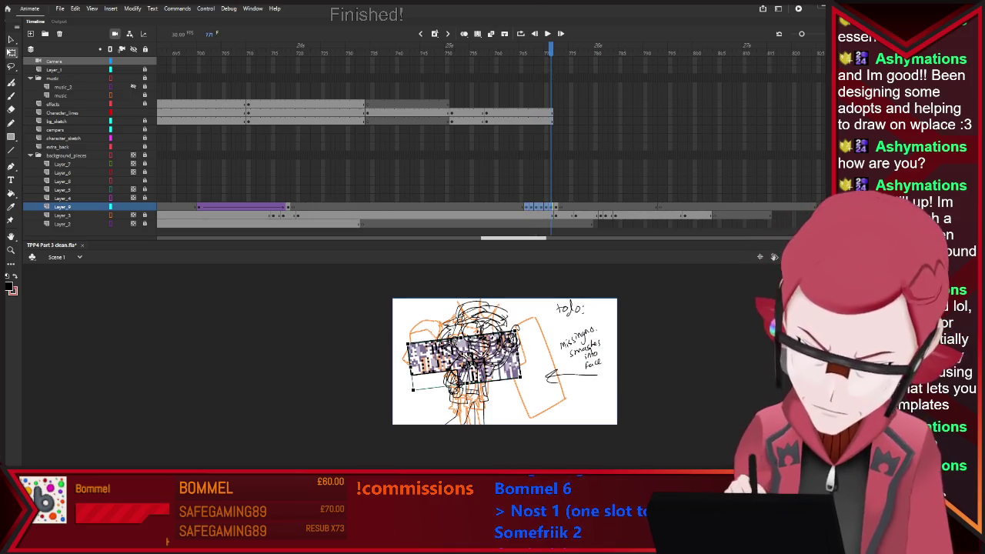
Step: Return to the impact at frame 771 and select the Camera layer
{"action": "key", "text": "period"}
{"action": "key", "text": "period"}
{"action": "key", "text": "period"}
{"action": "key", "text": "period"}
{"action": "key", "text": "period"}
{"action": "key", "text": "period"}
{"action": "key", "text": "comma"}
{"action": "key", "text": "comma"}
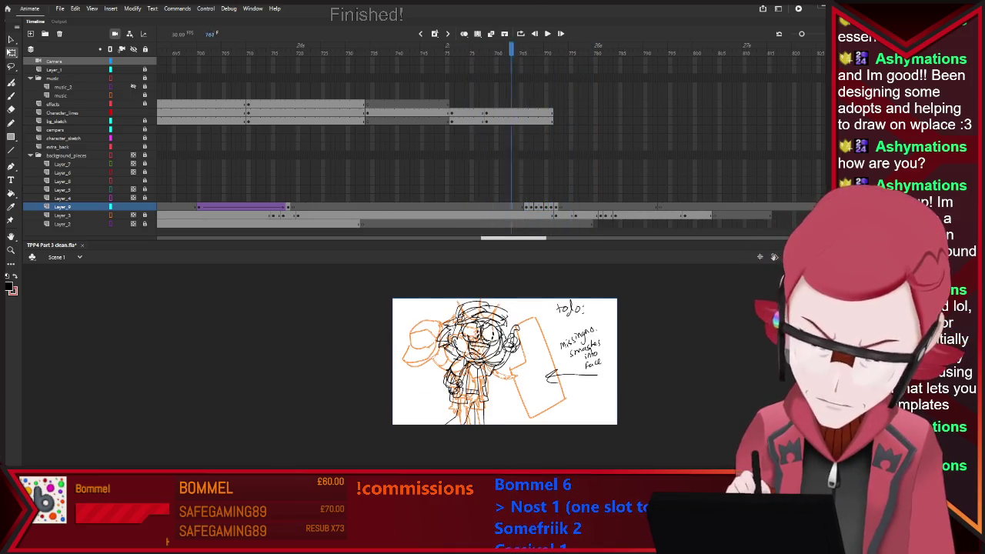
{"action": "key", "text": "comma"}
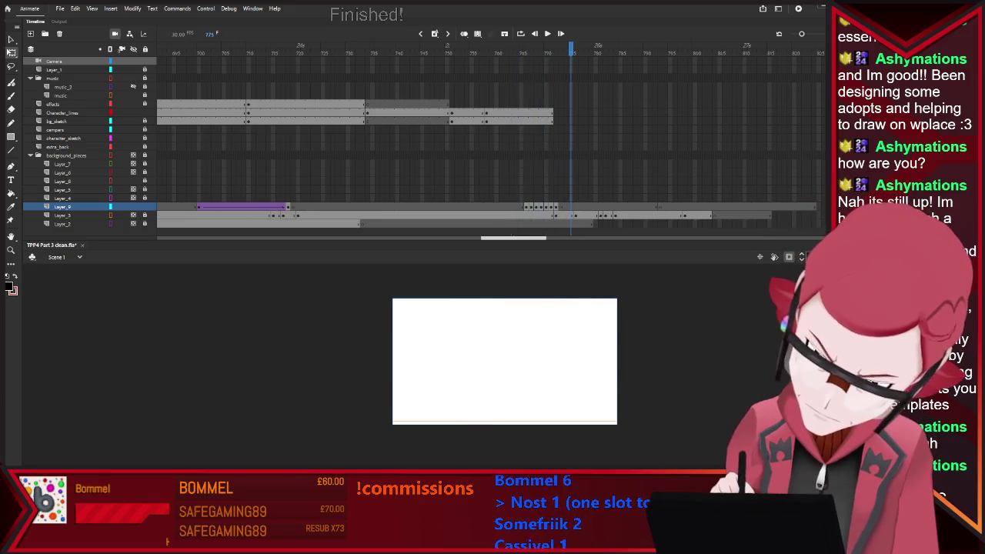
{"action": "key", "text": "comma"}
{"action": "key", "text": "comma"}
{"action": "key", "text": "comma"}
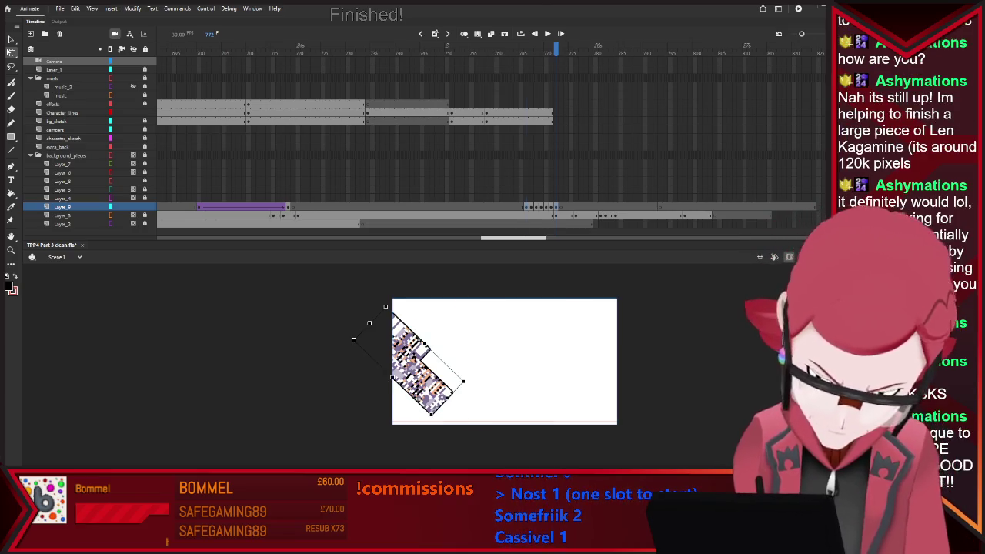
{"action": "key", "text": "comma"}
{"action": "key", "text": "comma"}
{"action": "key", "text": "comma"}
{"action": "key", "text": "period"}
{"action": "key", "text": "period"}
{"action": "key", "text": "period"}
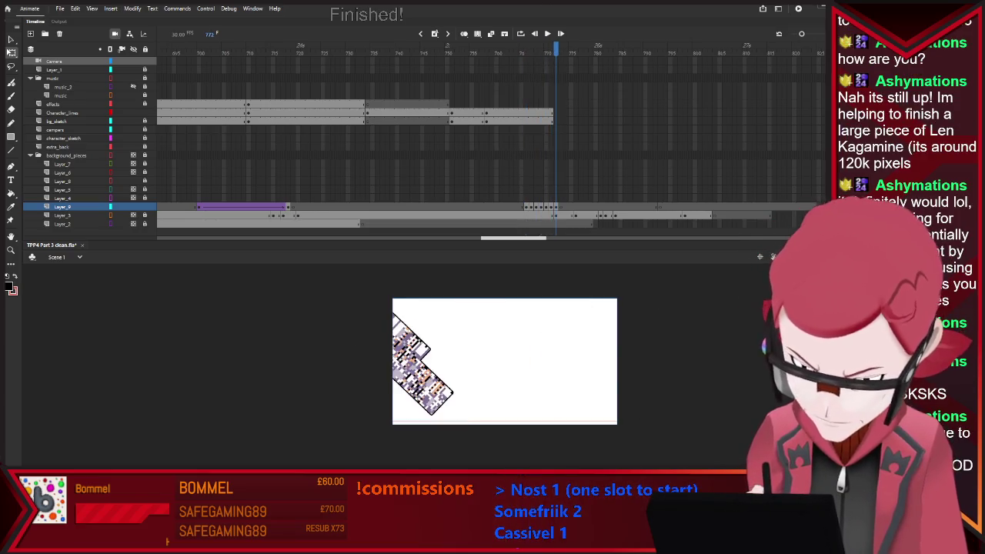
{"action": "key", "text": "period"}
{"action": "key", "text": "period"}
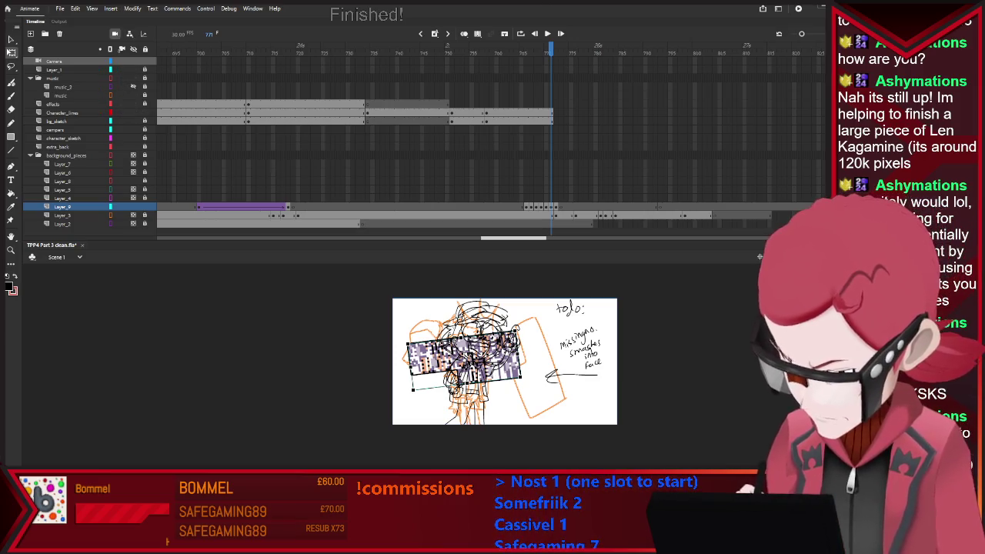
{"action": "key", "text": "c"}
{"action": "scroll", "coordinate": [504, 361], "scroll_direction": "up", "scroll_amount": 2}
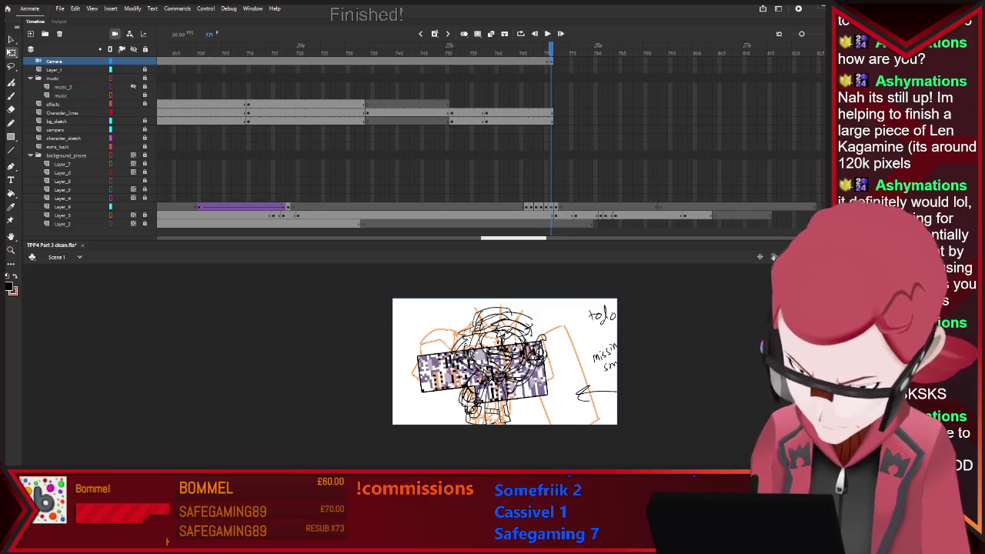
Step: Scroll the timeline back to frame 560 and play the animation from frame 566
{"action": "scroll", "coordinate": [493, 139], "scroll_direction": "left", "scroll_amount": 3}
{"action": "scroll", "coordinate": [493, 138], "scroll_direction": "left", "scroll_amount": 3}
{"action": "scroll", "coordinate": [492, 139], "scroll_direction": "left", "scroll_amount": 3}
{"action": "scroll", "coordinate": [492, 138], "scroll_direction": "left", "scroll_amount": 2}
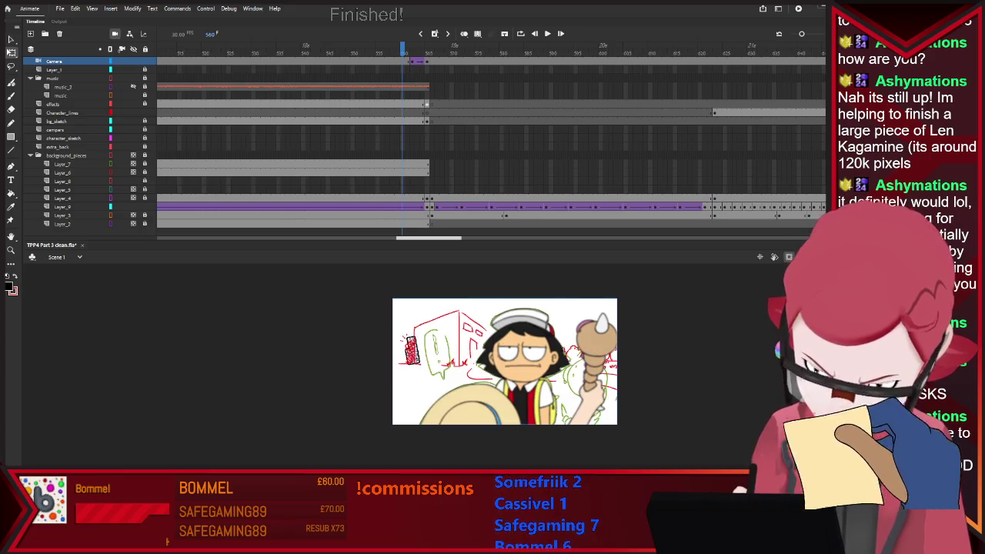
{"action": "key", "text": "period"}
{"action": "key", "text": "period"}
{"action": "key", "text": "period"}
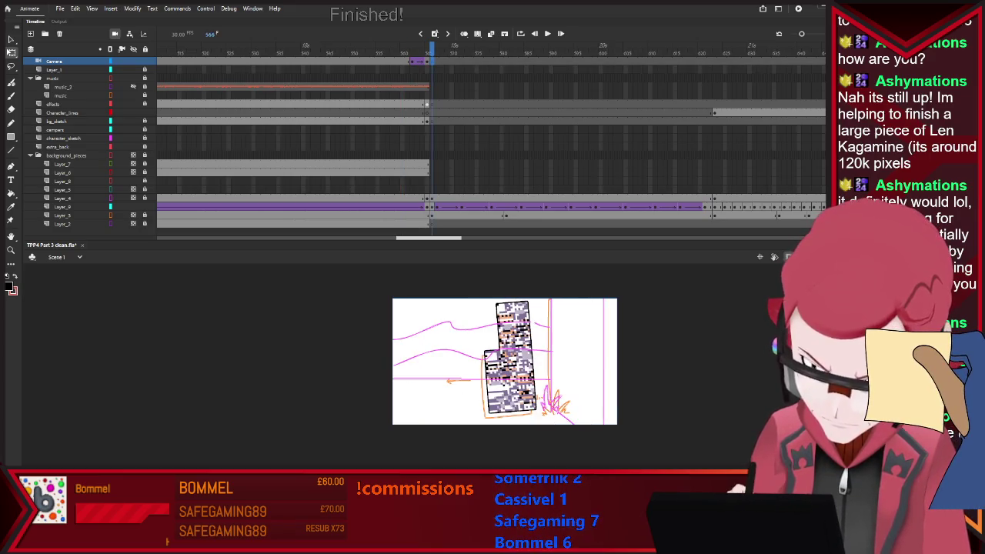
{"action": "key", "text": "Return"}
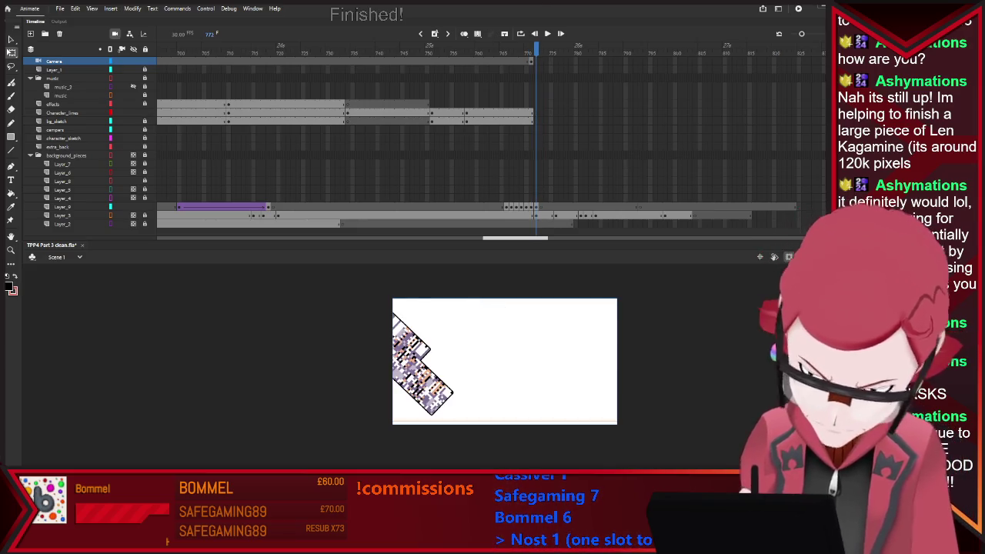
Step: Step through the frames after the impact to 780, then jump back to the impact frame
{"action": "key", "text": "period"}
{"action": "key", "text": "period"}
{"action": "key", "text": "period"}
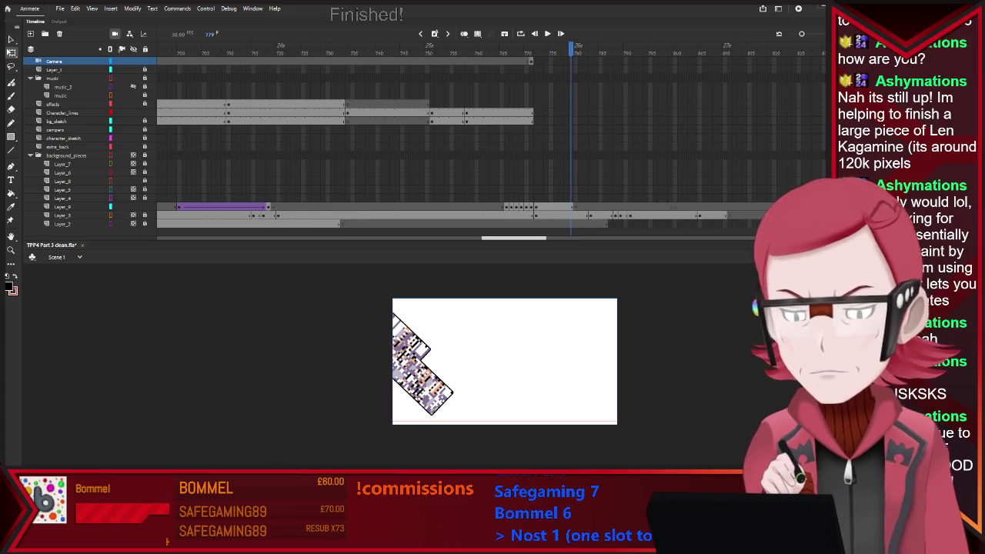
{"action": "key", "text": "period"}
{"action": "key", "text": "period"}
{"action": "key", "text": "period"}
{"action": "key", "text": "period"}
{"action": "key", "text": "period"}
{"action": "key", "text": "period"}
{"action": "key", "text": "shift+comma"}
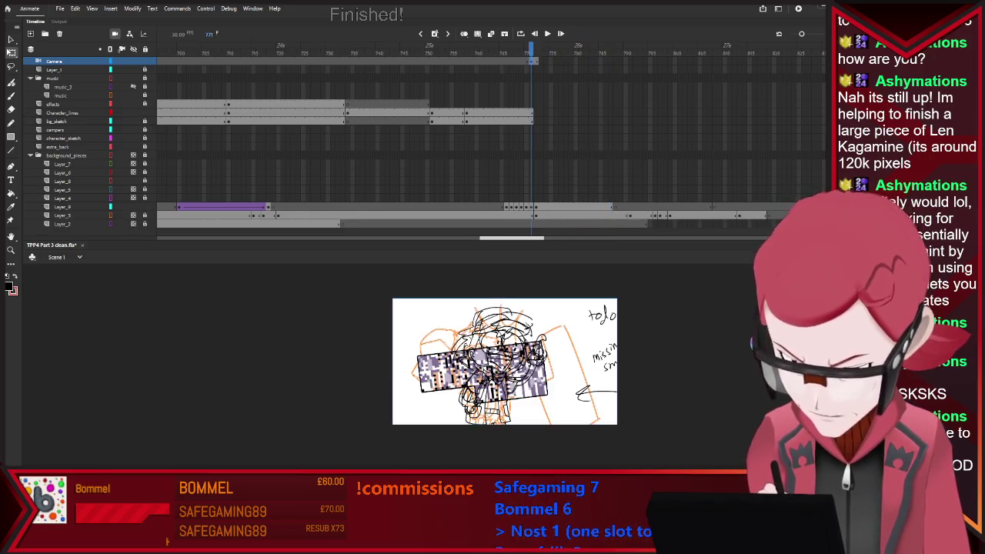
{"action": "key", "text": "period"}
{"action": "key", "text": "period"}
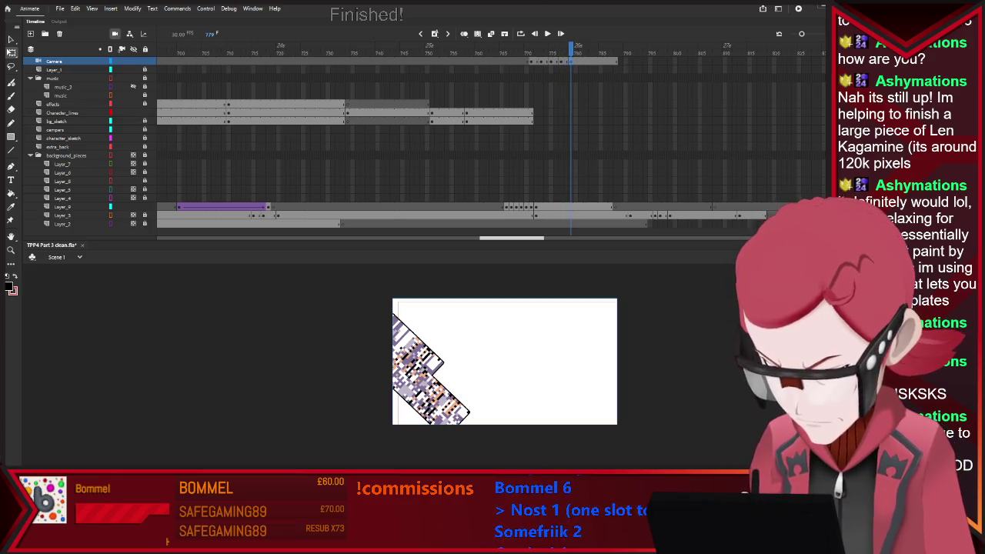
{"action": "key", "text": "period"}
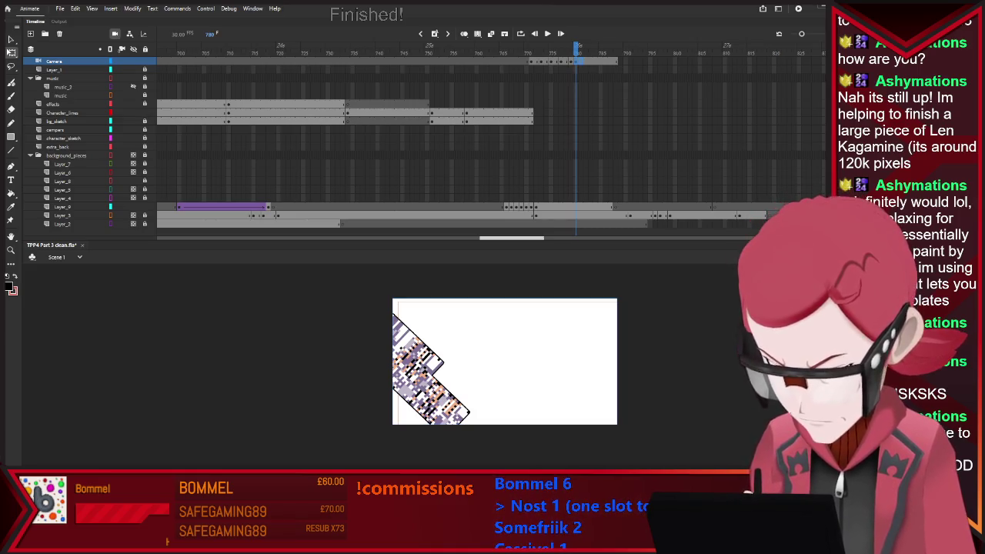
{"action": "key", "text": "shift+comma"}
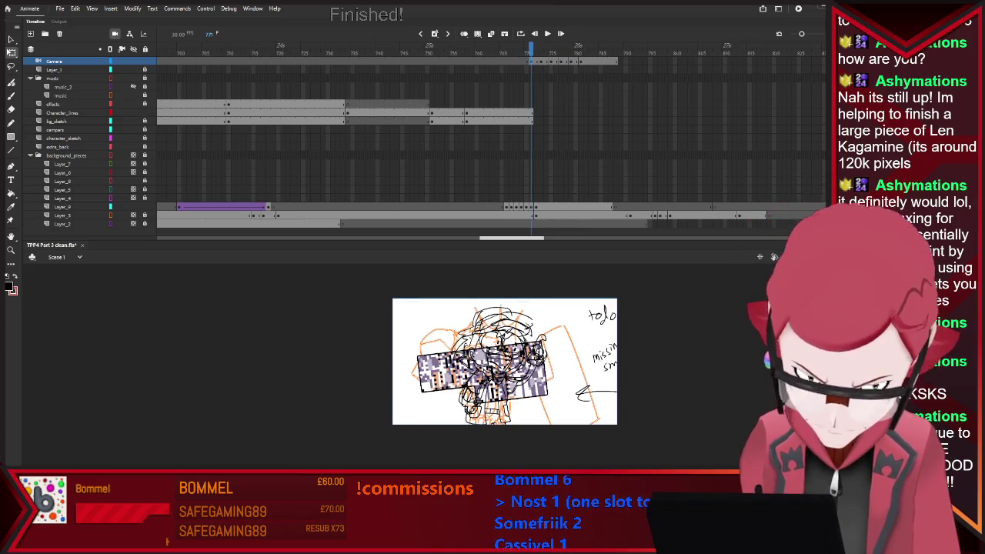
Step: At frame 772, switch the scene camera off and restore it with undo
{"action": "key", "text": "period"}
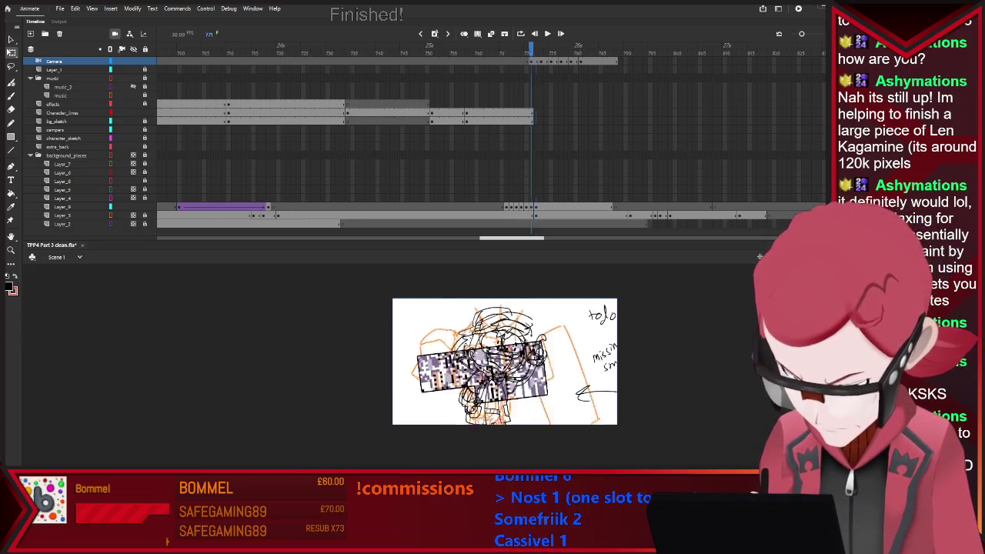
{"action": "key", "text": "comma"}
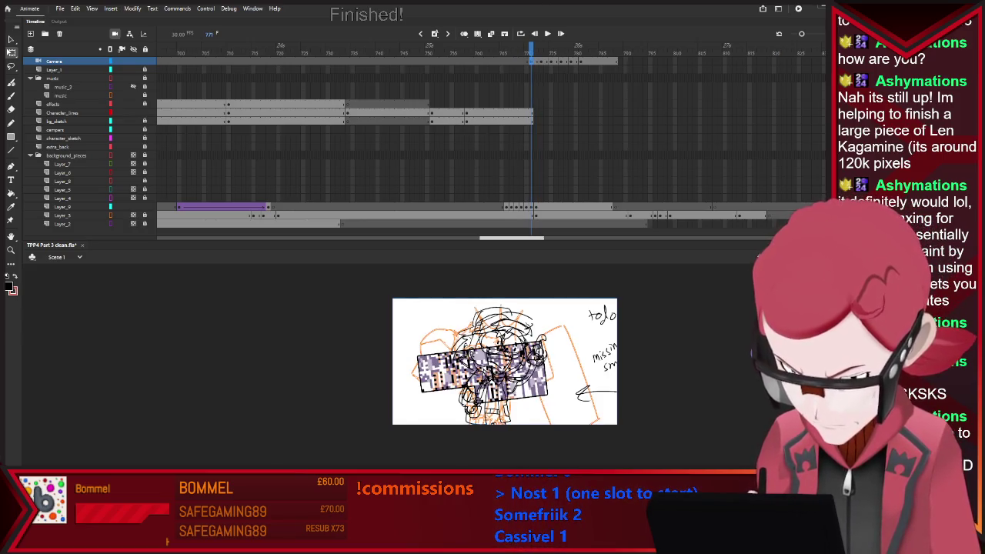
{"action": "key", "text": "period"}
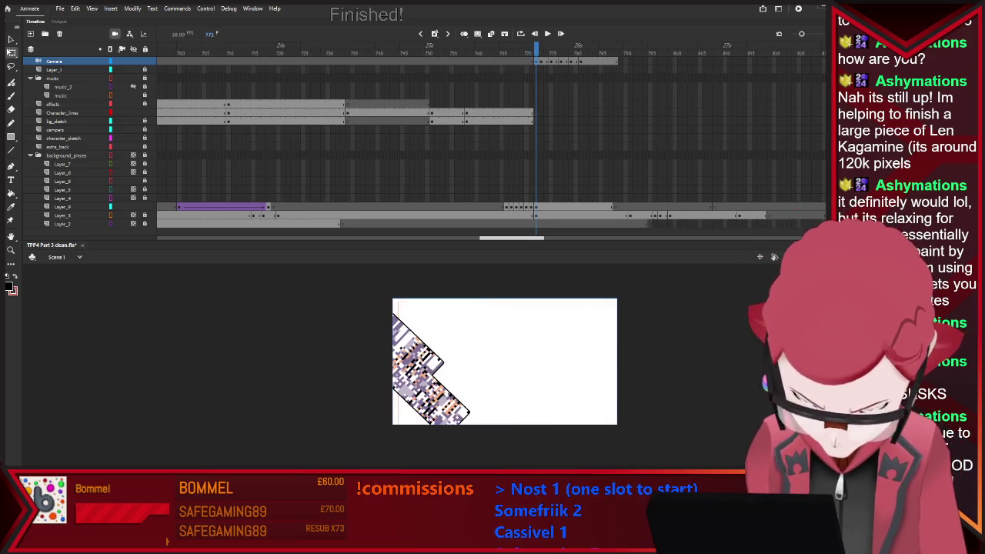
{"action": "left_click", "coordinate": [490, 33]}
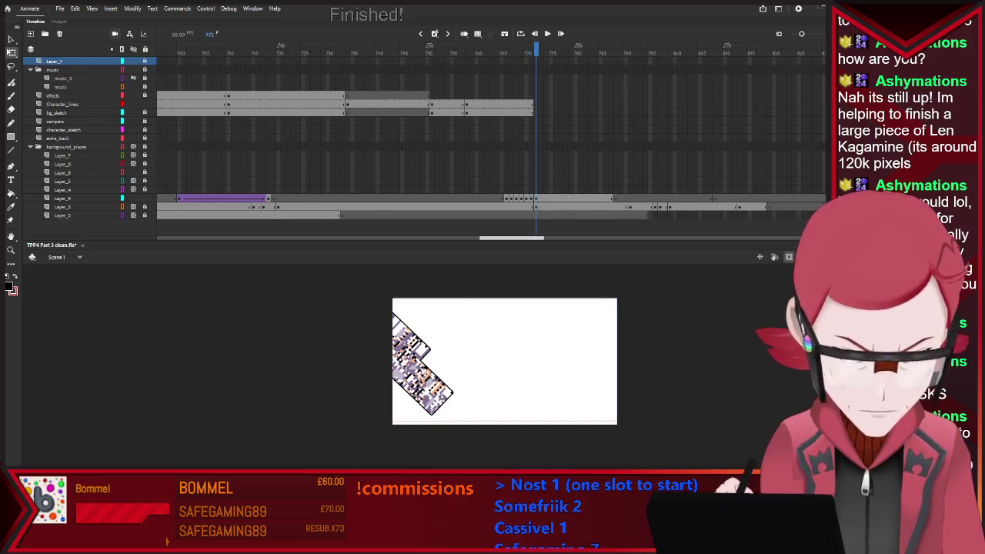
{"action": "key", "text": "ctrl+z"}
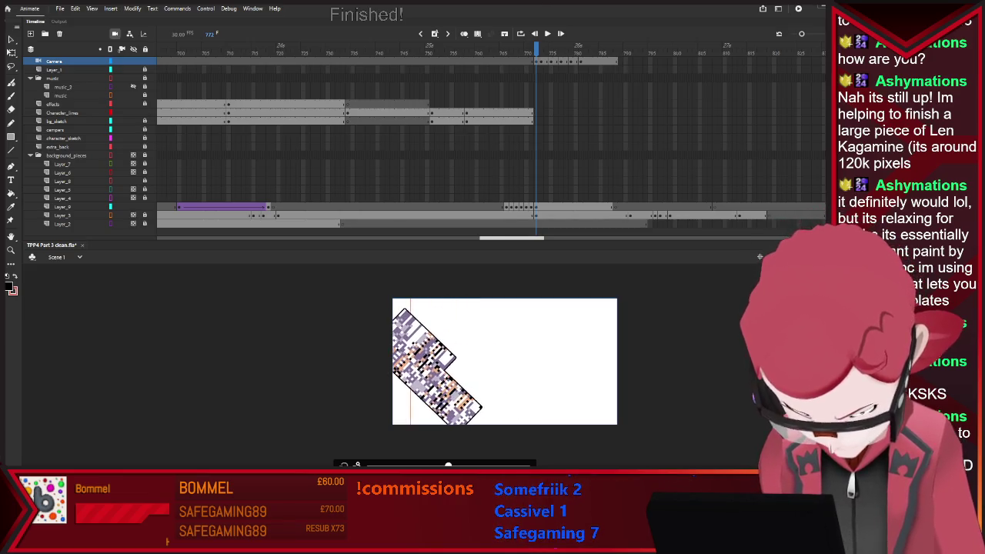
Step: Step forward through the impact frames up to about frame 793 to preview the block
{"action": "key", "text": "period"}
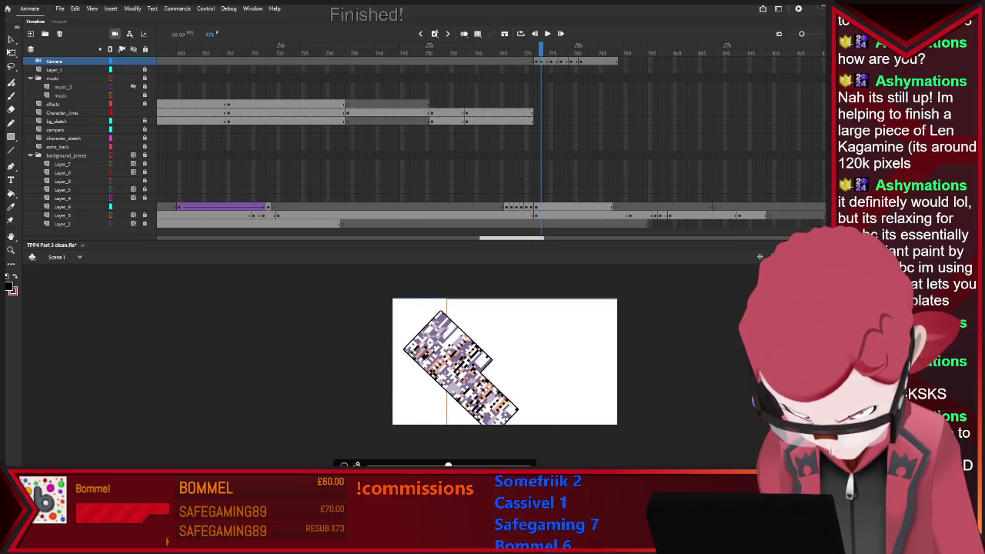
{"action": "key", "text": "period"}
{"action": "key", "text": "period"}
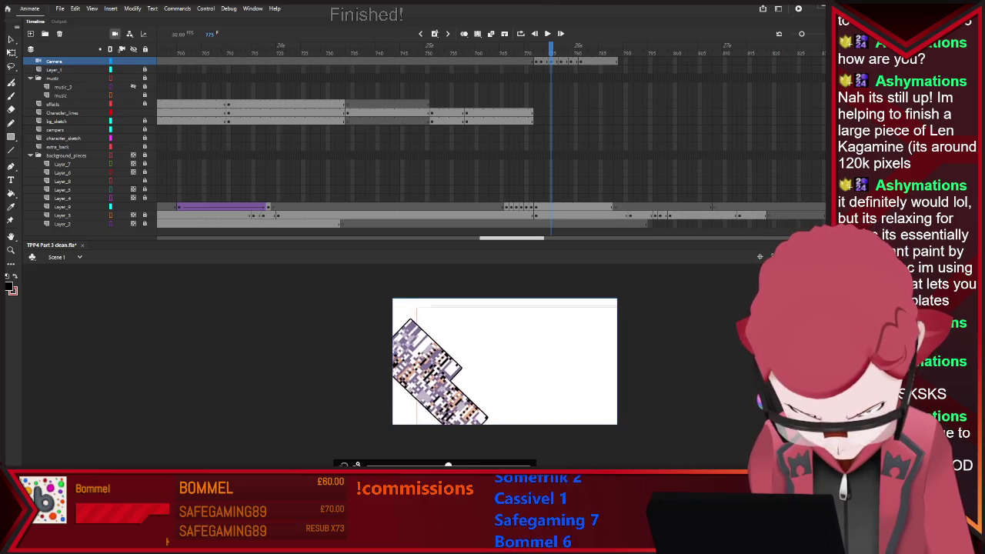
{"action": "key", "text": "period"}
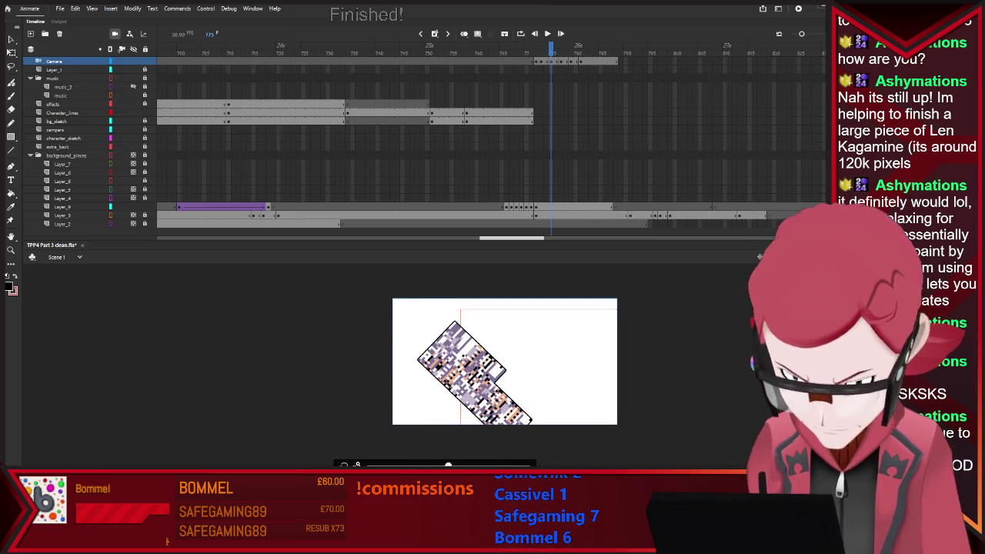
{"action": "key", "text": "period"}
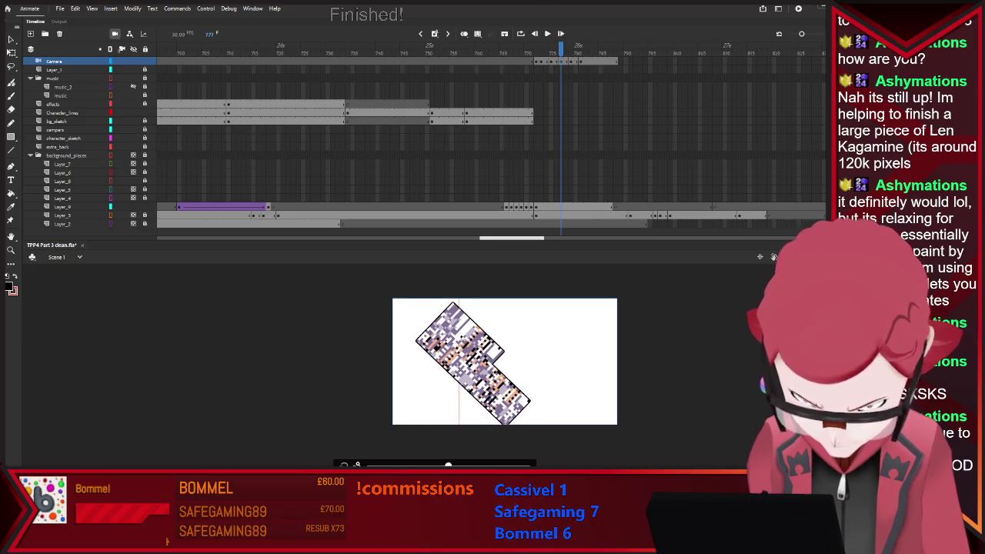
{"action": "key", "text": "period"}
{"action": "key", "text": "period"}
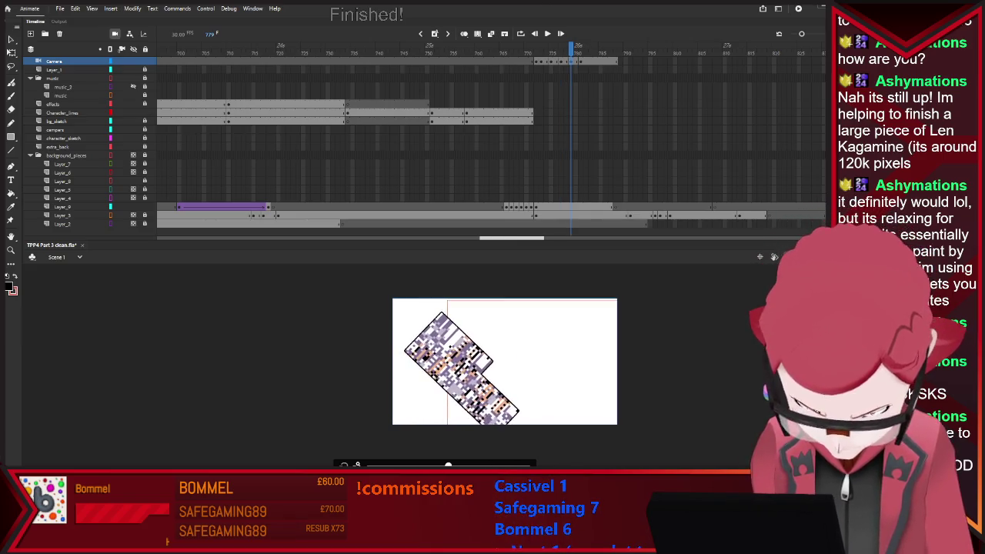
{"action": "key", "text": "period"}
{"action": "key", "text": "period"}
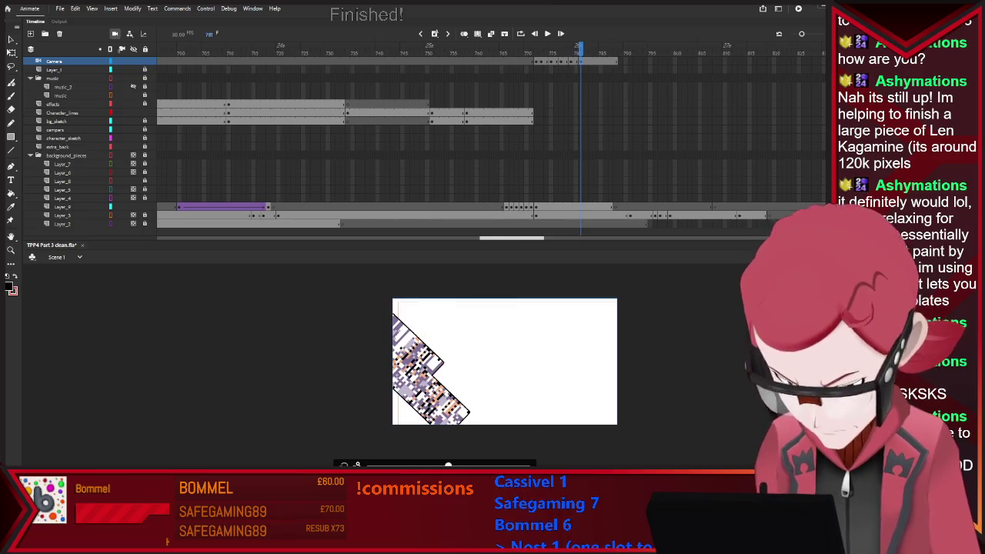
{"action": "key", "text": "period"}
{"action": "key", "text": "period"}
{"action": "key", "text": "period"}
{"action": "key", "text": "period"}
{"action": "key", "text": "period"}
{"action": "key", "text": "period"}
{"action": "key", "text": "period"}
{"action": "key", "text": "period"}
{"action": "key", "text": "period"}
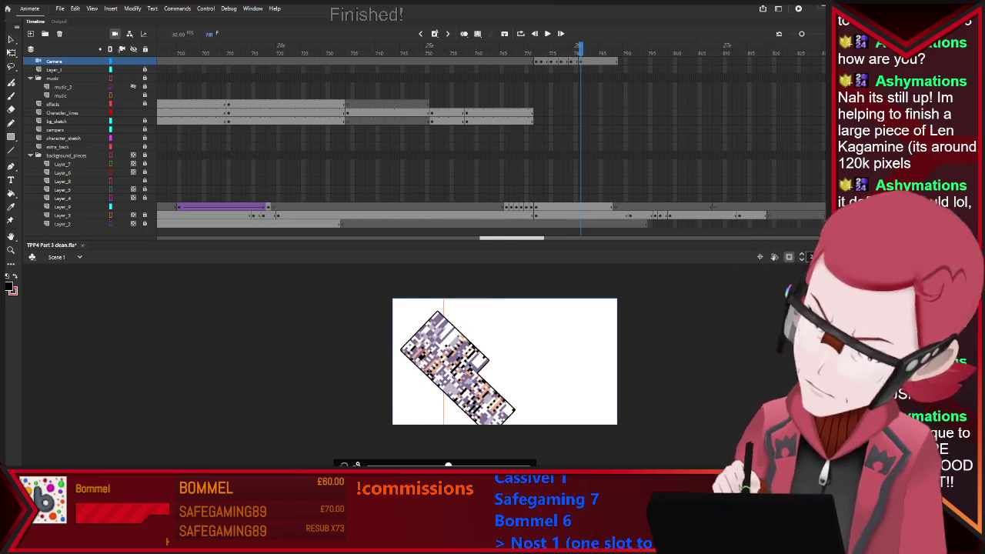
{"action": "key", "text": "period"}
{"action": "key", "text": "period"}
{"action": "key", "text": "period"}
{"action": "key", "text": "period"}
{"action": "key", "text": "period"}
{"action": "key", "text": "period"}
{"action": "key", "text": "period"}
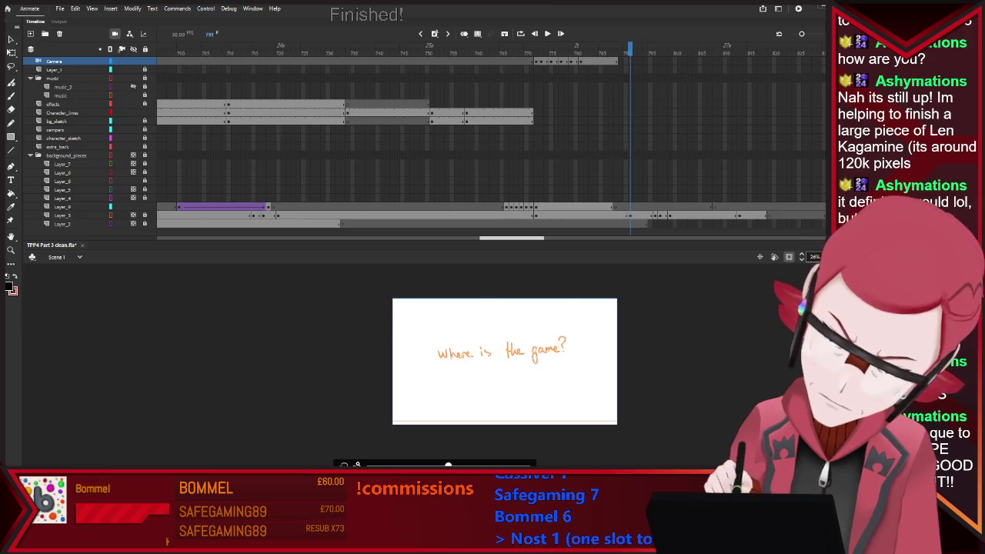
{"action": "key", "text": "period"}
{"action": "key", "text": "period"}
{"action": "key", "text": "period"}
{"action": "key", "text": "period"}
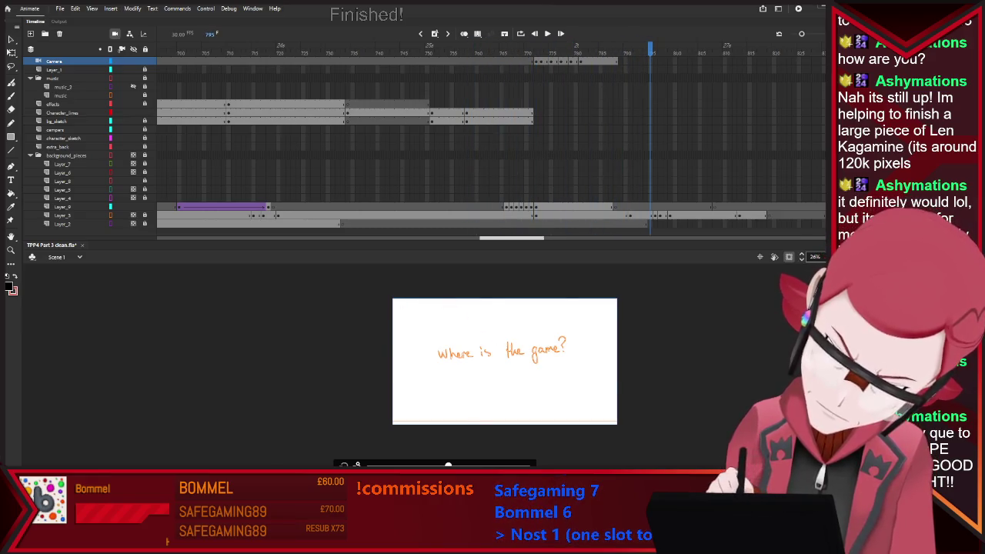
{"action": "key", "text": "comma"}
{"action": "key", "text": "comma"}
{"action": "key", "text": "comma"}
{"action": "key", "text": "comma"}
{"action": "key", "text": "comma"}
{"action": "key", "text": "comma"}
{"action": "key", "text": "comma"}
{"action": "key", "text": "comma"}
{"action": "key", "text": "comma"}
{"action": "key", "text": "period"}
{"action": "key", "text": "period"}
{"action": "key", "text": "period"}
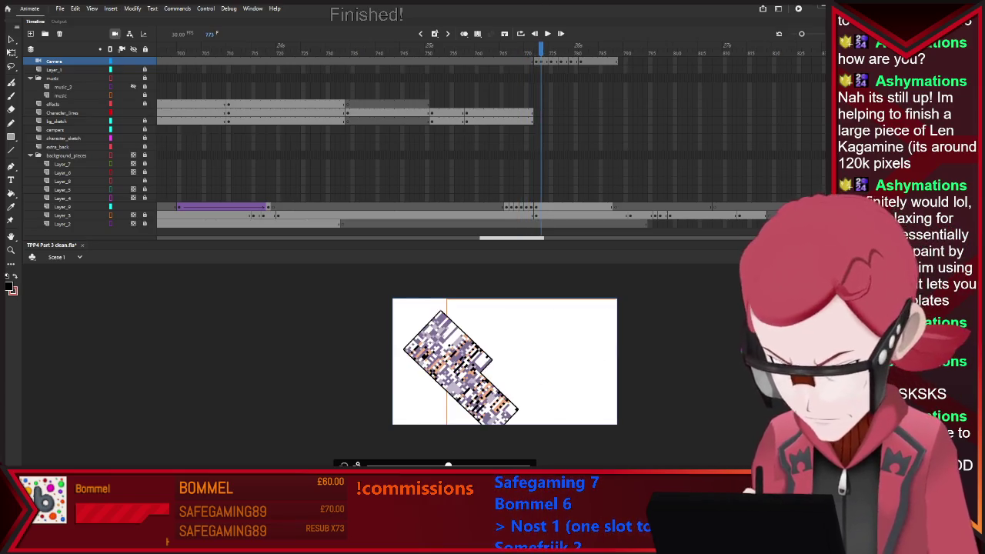
Step: Step back to frame 772, advance to 775, then scrub back to frame 769
{"action": "key", "text": "period"}
{"action": "key", "text": "period"}
{"action": "key", "text": "period"}
{"action": "key", "text": "period"}
{"action": "key", "text": "period"}
{"action": "key", "text": "period"}
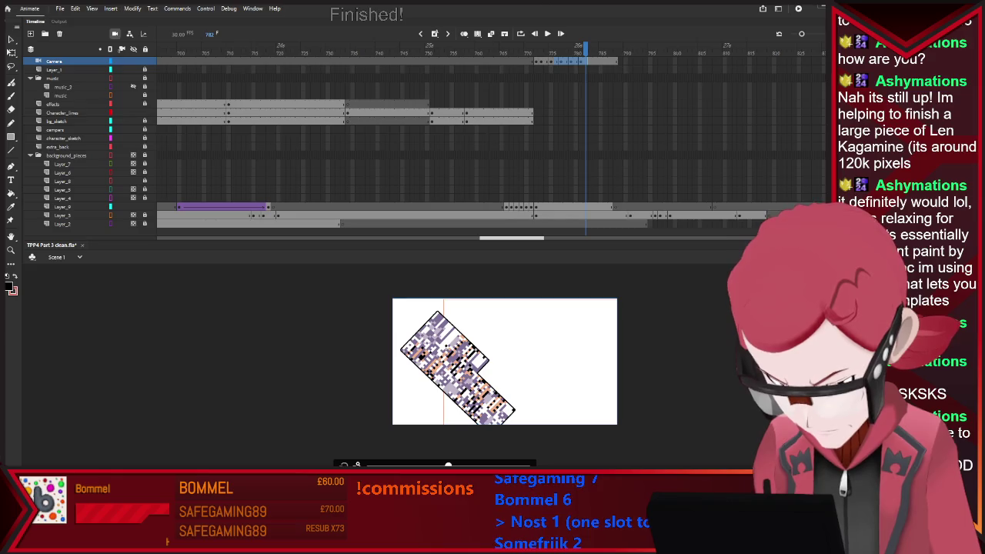
{"action": "key", "text": "period"}
{"action": "key", "text": "comma"}
{"action": "key", "text": "comma"}
{"action": "key", "text": "comma"}
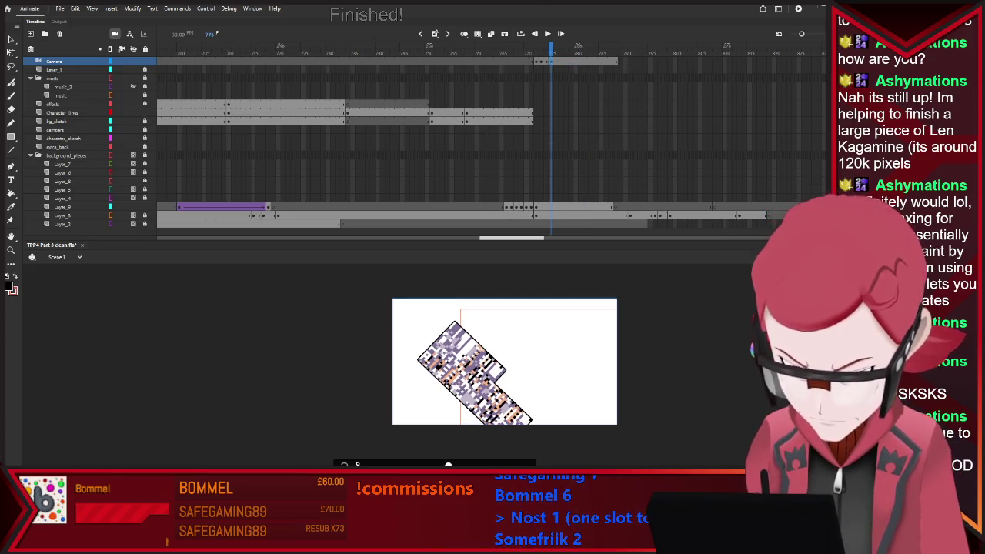
{"action": "key", "text": "comma"}
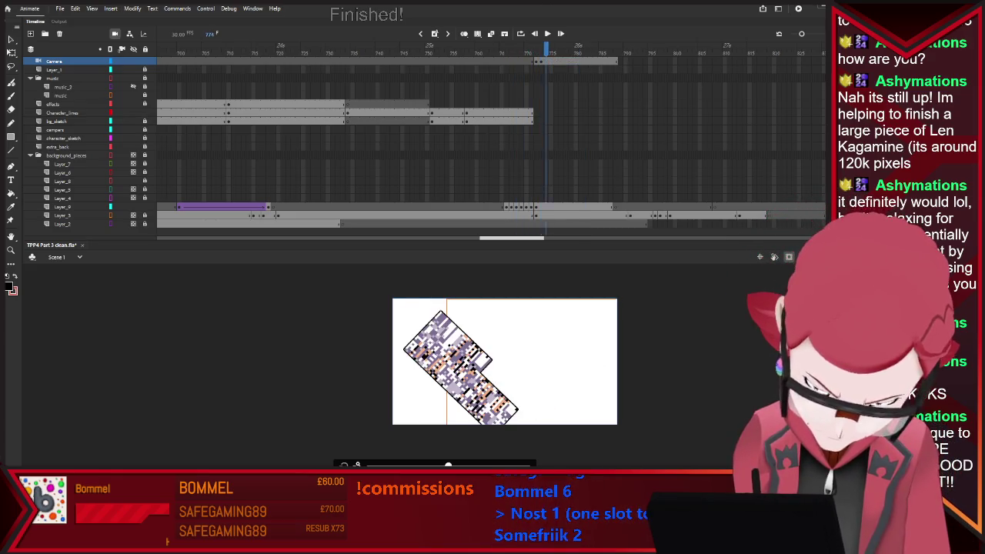
{"action": "key", "text": "comma"}
{"action": "key", "text": "comma"}
{"action": "key", "text": "comma"}
{"action": "key", "text": "comma"}
{"action": "key", "text": "comma"}
{"action": "key", "text": "comma"}
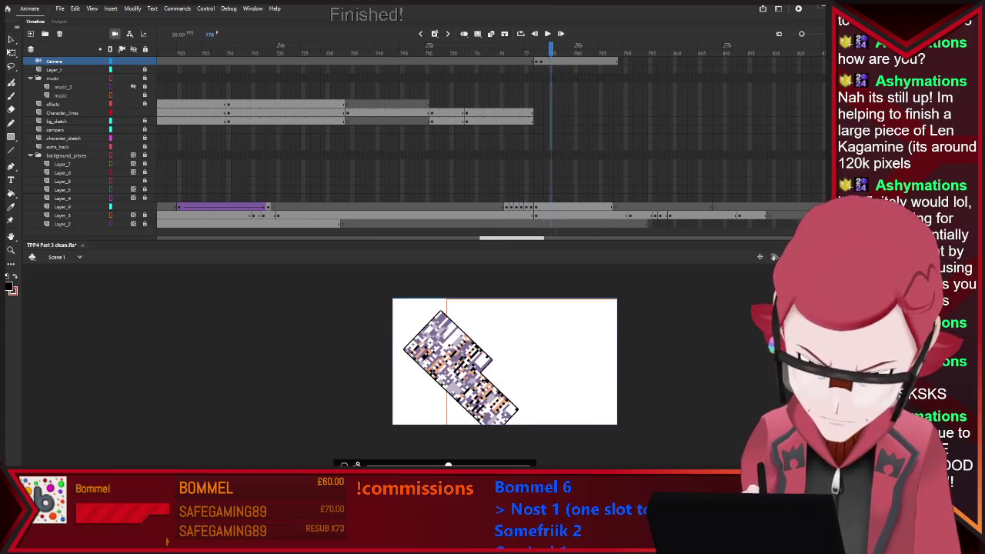
{"action": "key", "text": "comma"}
{"action": "key", "text": "period"}
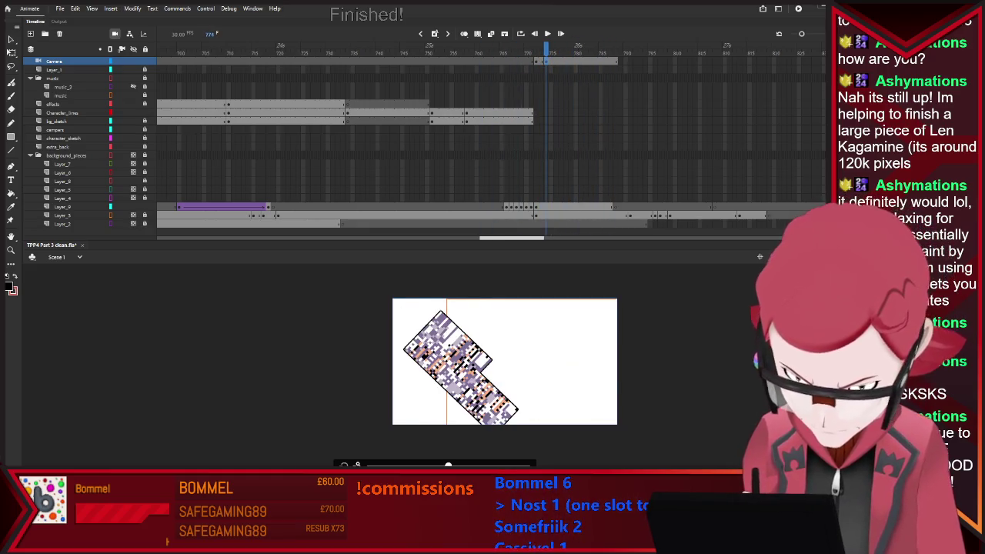
{"action": "key", "text": "period"}
{"action": "key", "text": "period"}
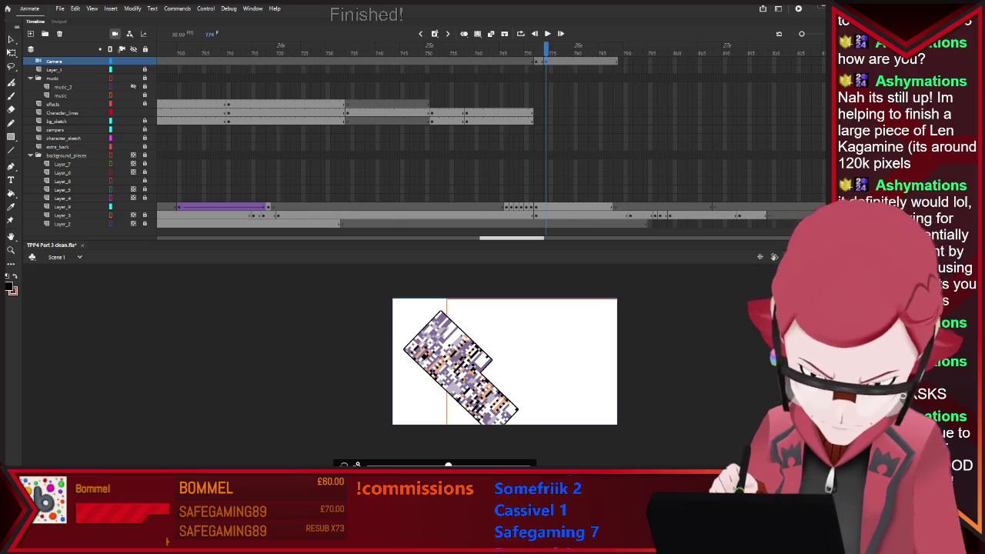
{"action": "left_click_drag", "start_coordinate": [546, 47], "coordinate": [522, 48]}
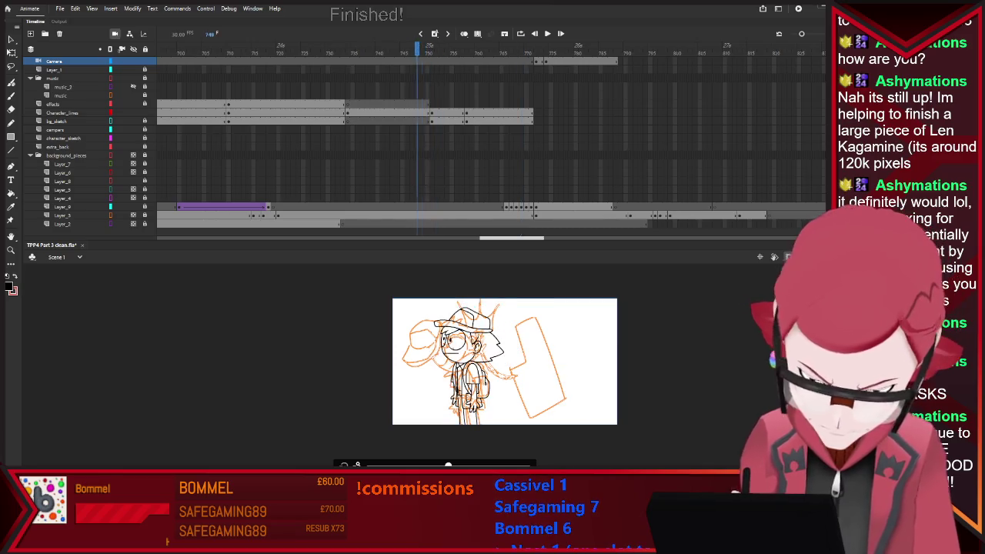
Step: Step to frame 771 and select the bg_sketch, then the Character_lines layer
{"action": "key", "text": "comma"}
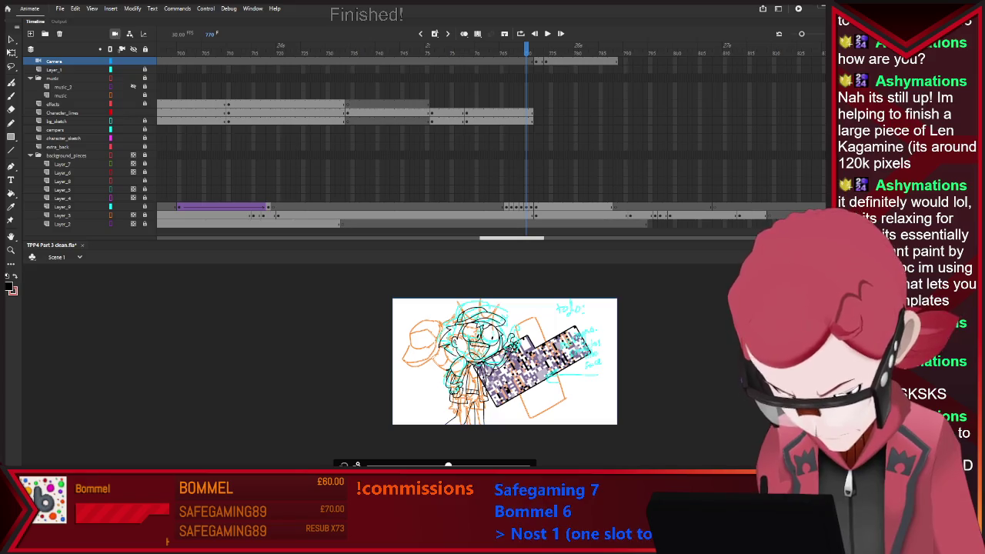
{"action": "key", "text": "period"}
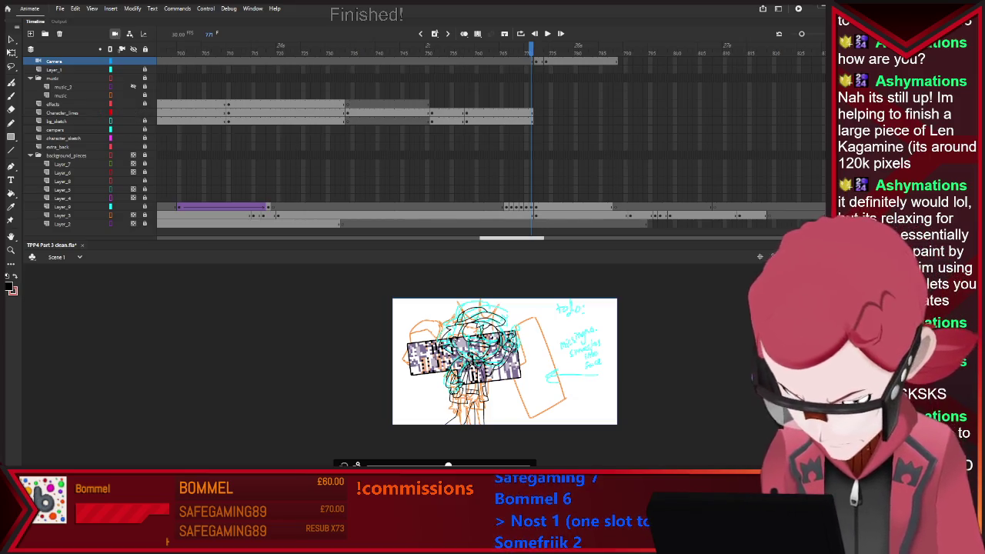
{"action": "left_click", "coordinate": [56, 121]}
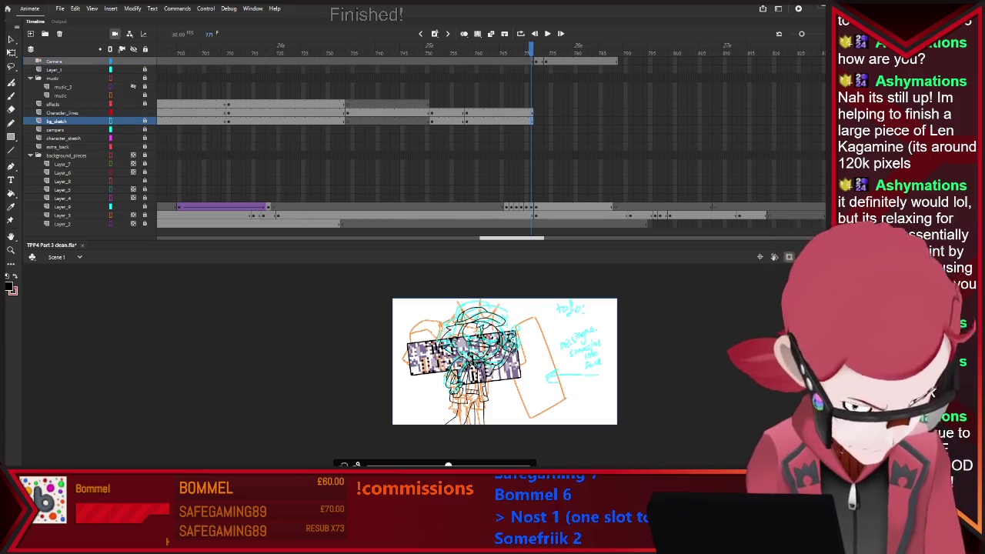
{"action": "left_click", "coordinate": [62, 112]}
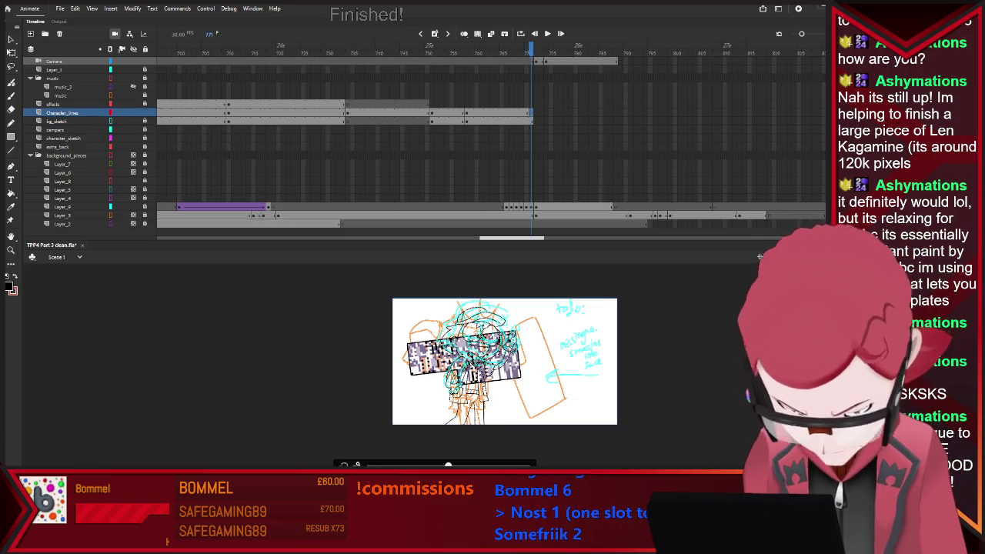
Step: Hide the bg_sketch layer, turn off the scene camera, and enable onion skinning
{"action": "left_click", "coordinate": [58, 121]}
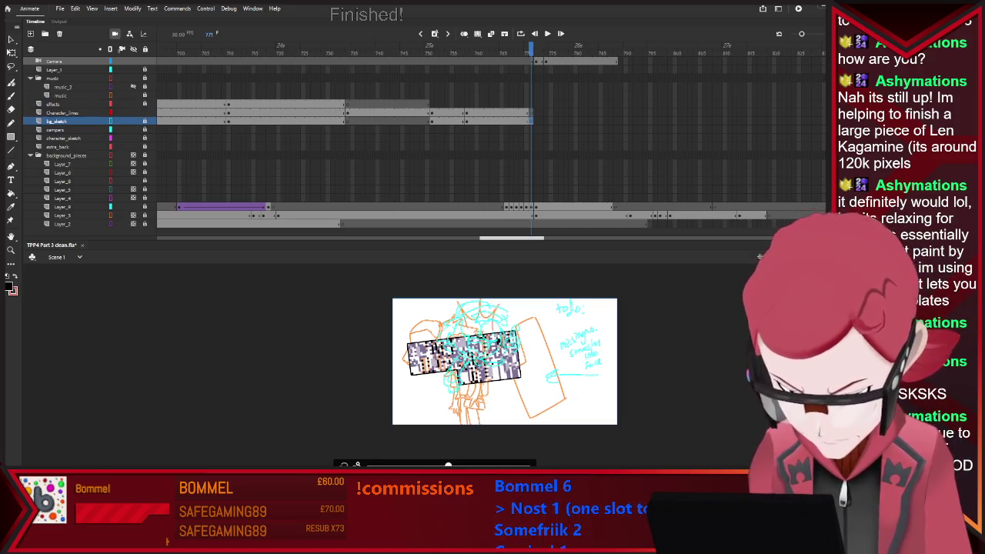
{"action": "left_click", "coordinate": [100, 121]}
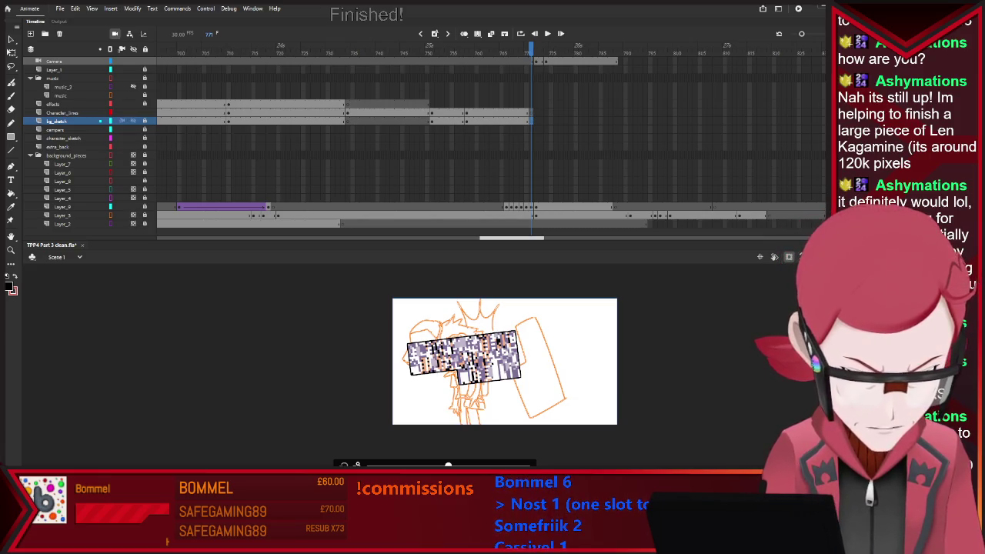
{"action": "left_click", "coordinate": [115, 33]}
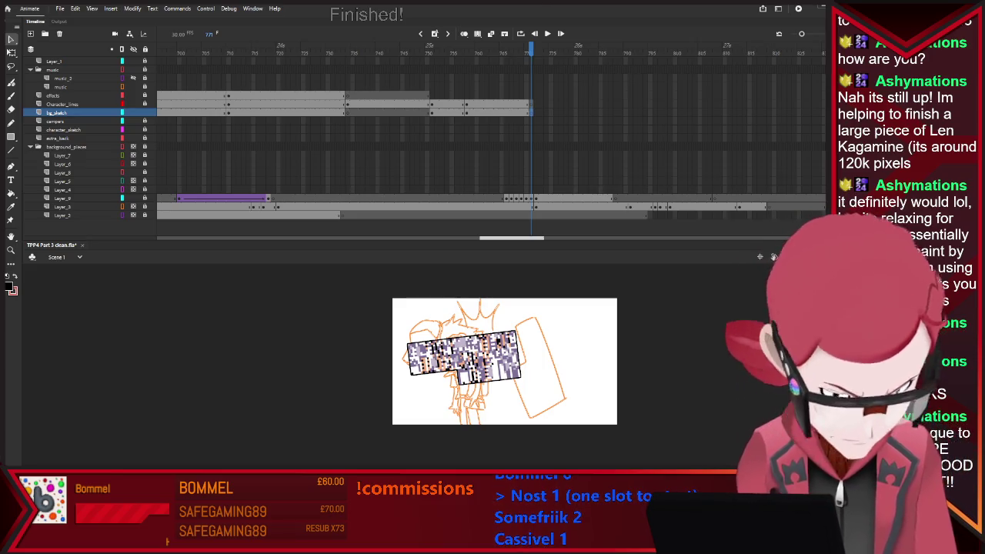
{"action": "key", "text": "alt+shift+o"}
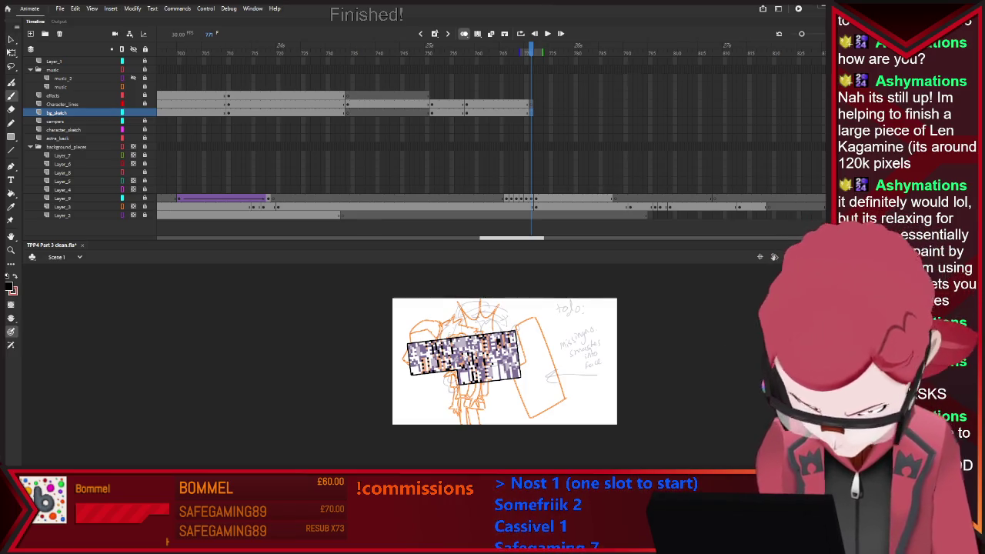
Step: Zoom into the stage and ink a rough black oval over the character's head
{"action": "scroll", "coordinate": [619, 366], "scroll_direction": "up", "scroll_amount": 1}
{"action": "scroll", "coordinate": [619, 366], "scroll_direction": "down", "scroll_amount": 1}
{"action": "scroll", "coordinate": [619, 366], "scroll_direction": "up", "scroll_amount": 1}
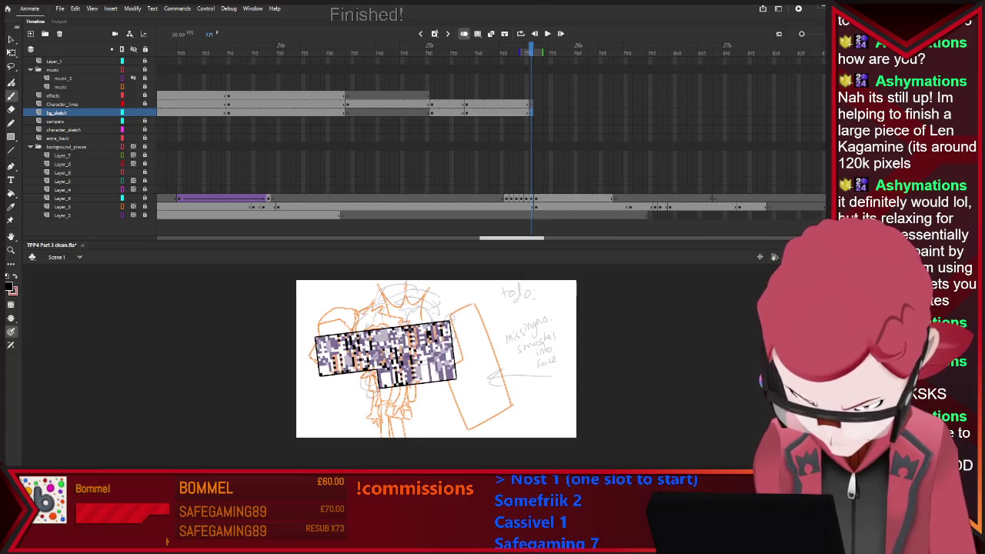
{"action": "scroll", "coordinate": [619, 366], "scroll_direction": "up", "scroll_amount": 1}
{"action": "scroll", "coordinate": [440, 365], "scroll_direction": "up", "scroll_amount": 1}
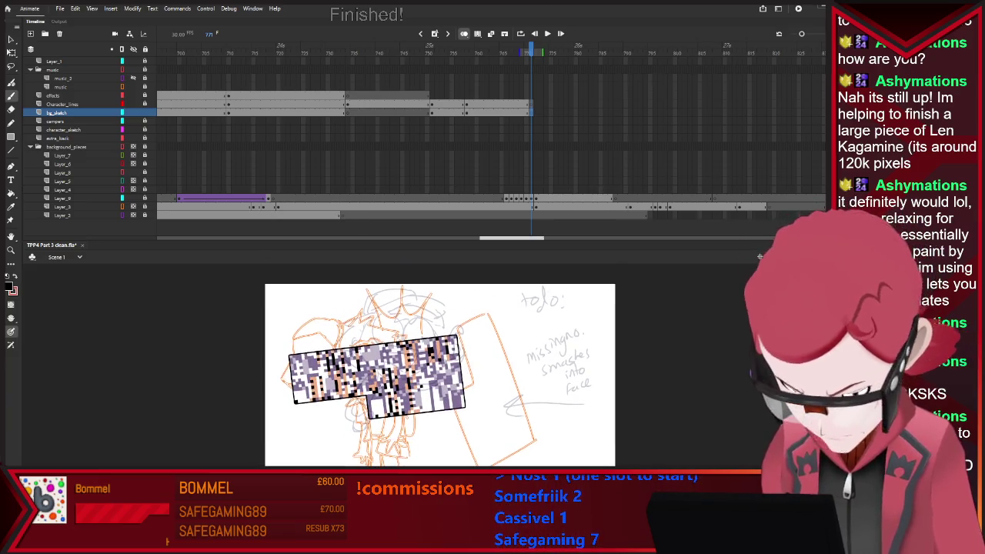
{"action": "mouse_move", "coordinate": [423, 301]}
{"action": "left_mouse_down"}
{"action": "mouse_move", "coordinate": [419, 361]}
{"action": "mouse_move", "coordinate": [422, 302]}
{"action": "left_mouse_up"}
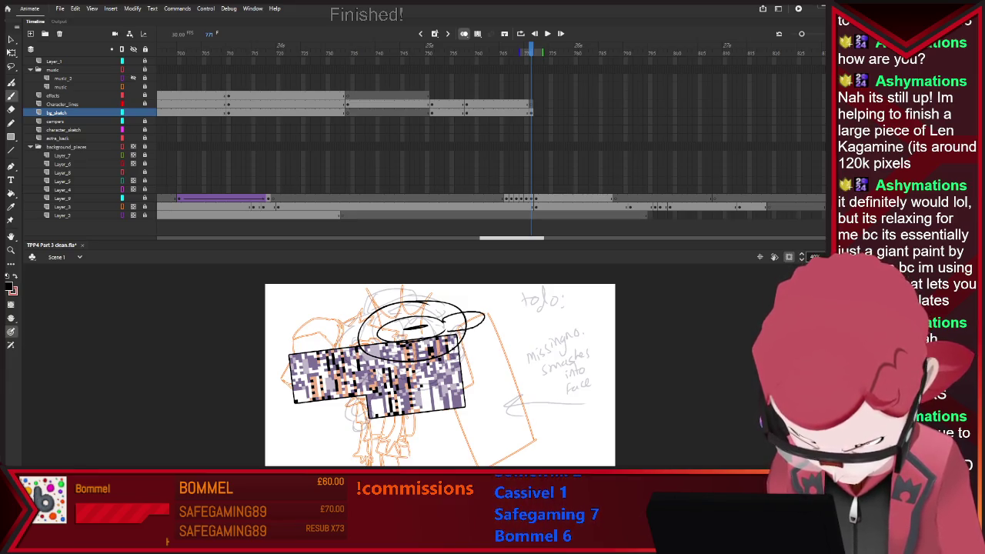
Step: Ink three strokes across the head's top, pick the eraser, and show Layer_9 as outlines
{"action": "mouse_move", "coordinate": [460, 315]}
{"action": "left_mouse_down"}
{"action": "mouse_move", "coordinate": [480, 310]}
{"action": "mouse_move", "coordinate": [466, 331]}
{"action": "left_mouse_up"}
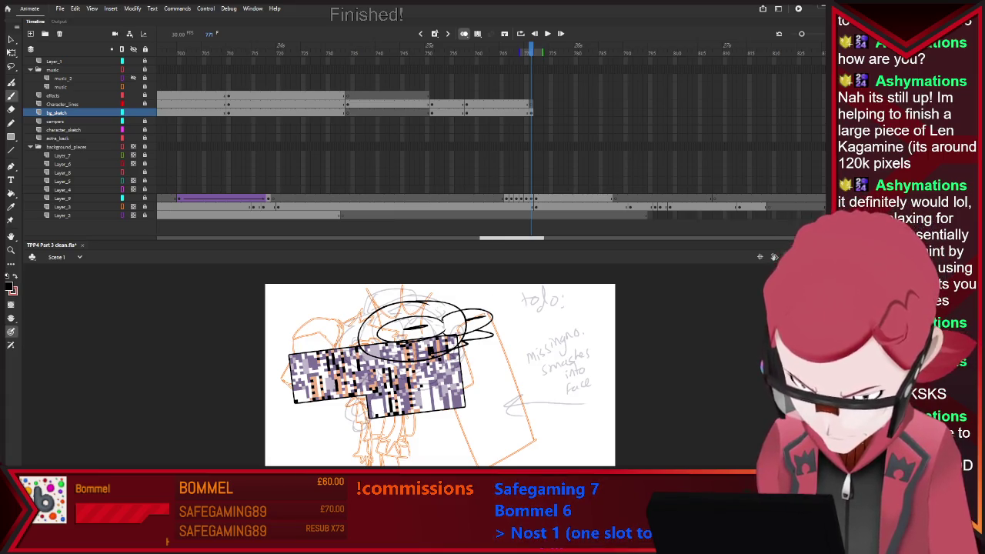
{"action": "left_click_drag", "start_coordinate": [455, 316], "coordinate": [503, 304]}
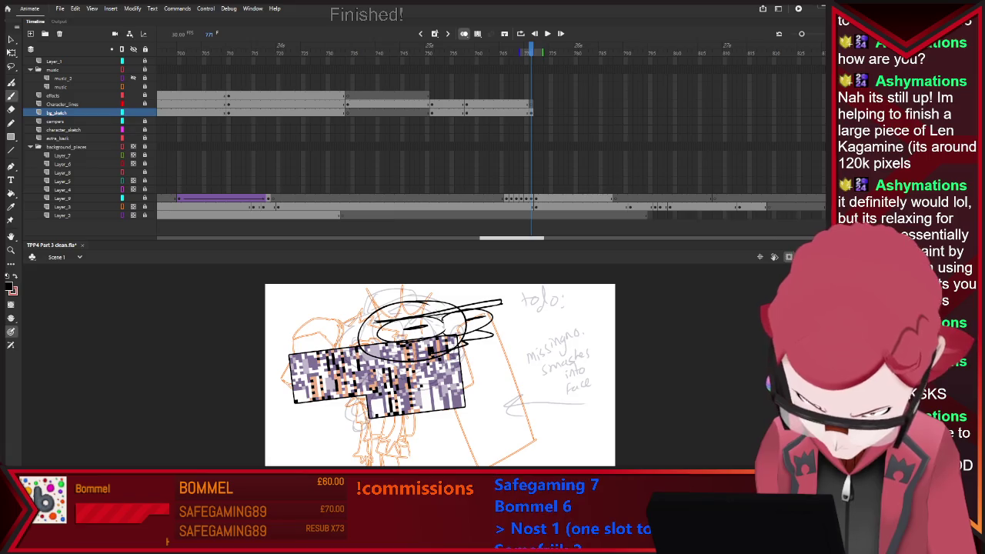
{"action": "left_click_drag", "start_coordinate": [394, 295], "coordinate": [453, 293]}
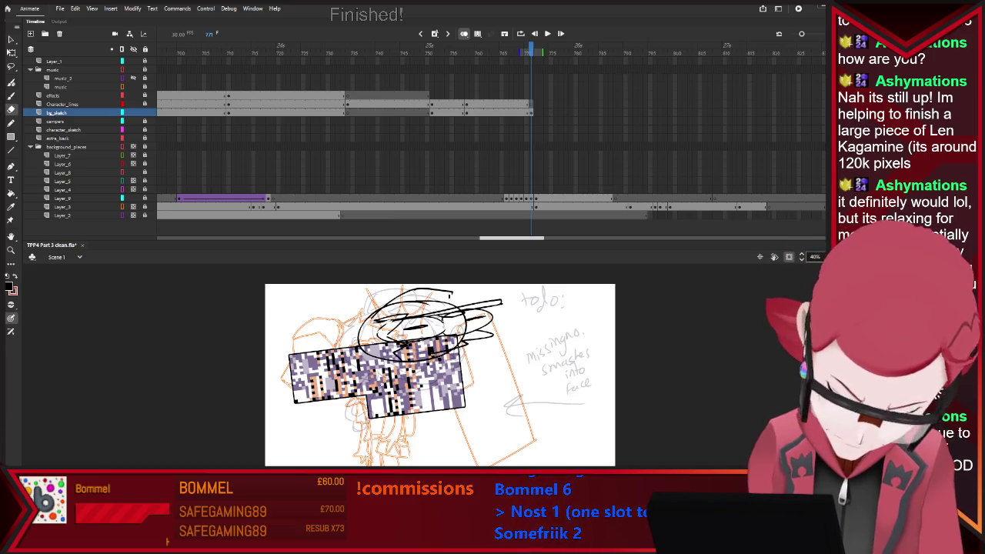
{"action": "key", "text": "e"}
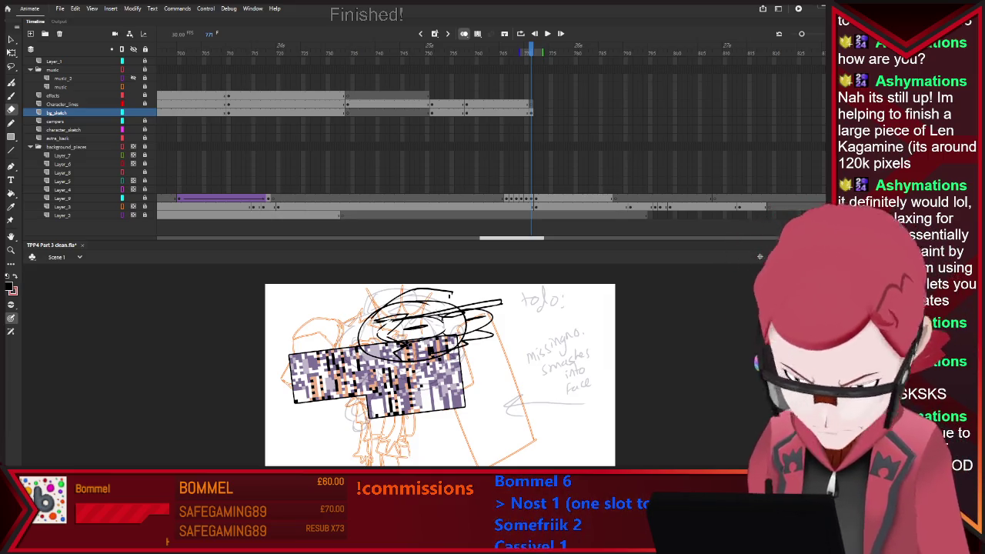
{"action": "left_click", "coordinate": [122, 198]}
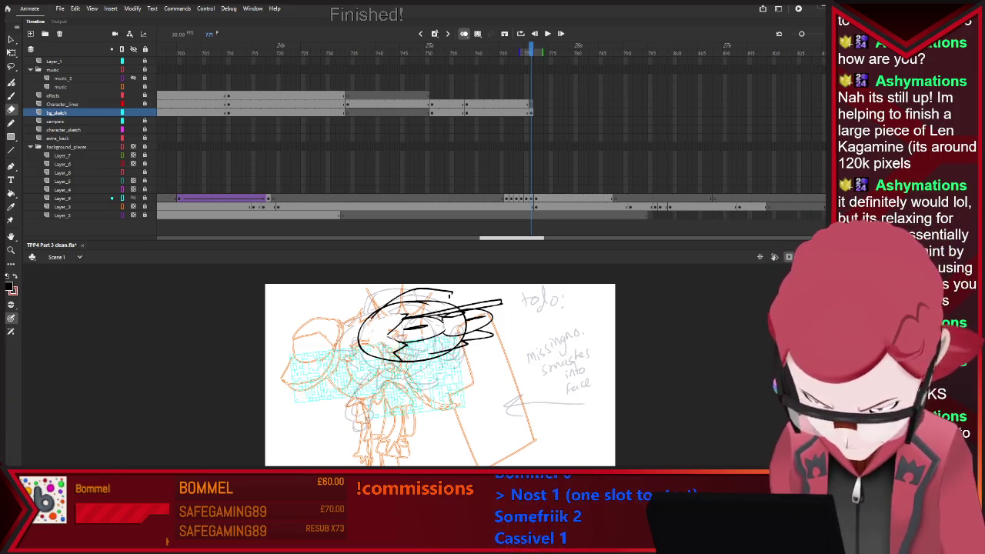
Step: Ink the face, raised fist and long sweeping arm curve at frame 771, erasing stray strokes
{"action": "key", "text": "b"}
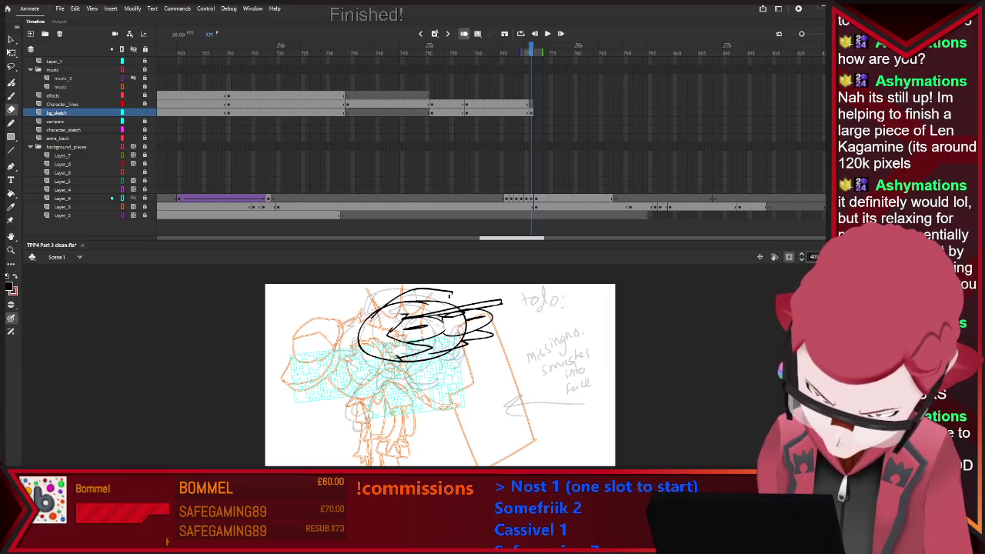
{"action": "key", "text": "e"}
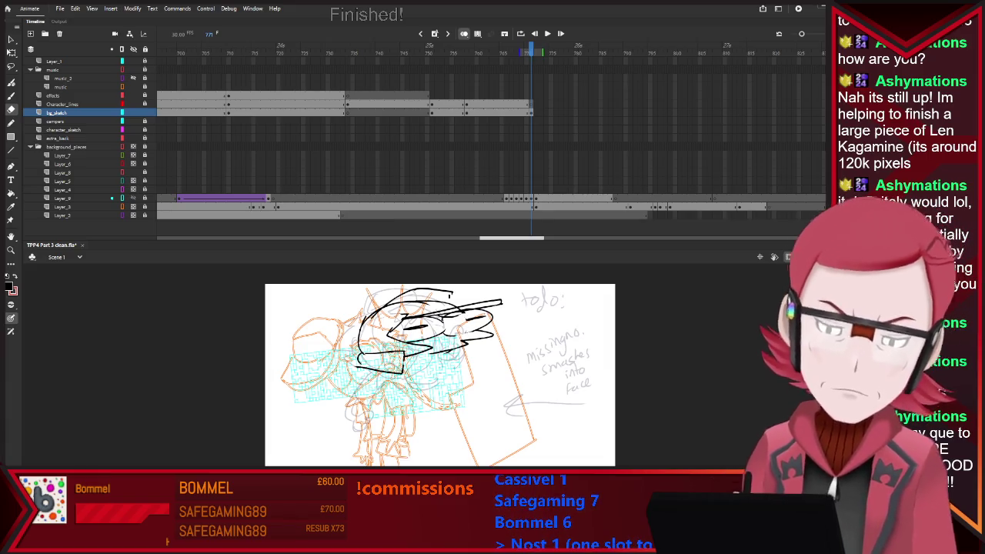
{"action": "key", "text": "b"}
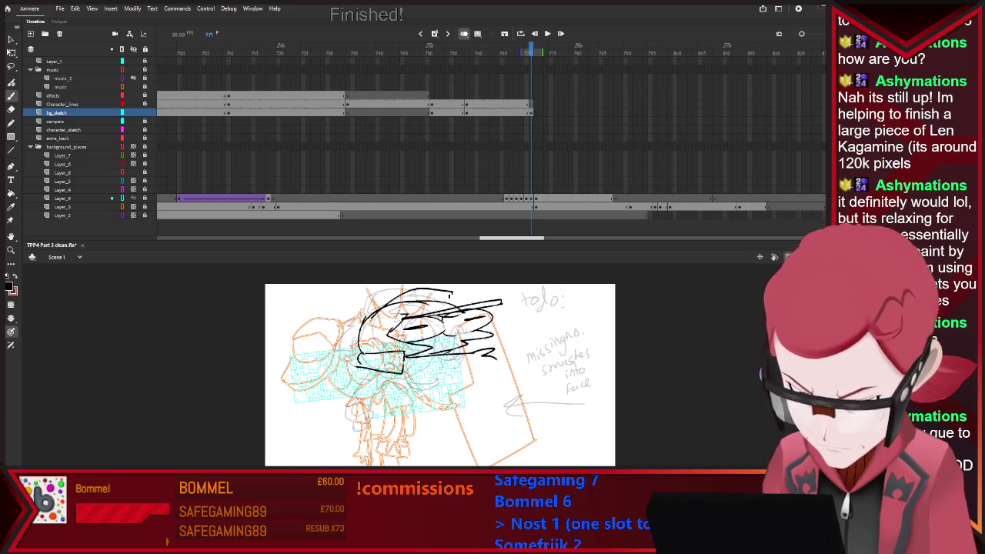
{"action": "key", "text": "e"}
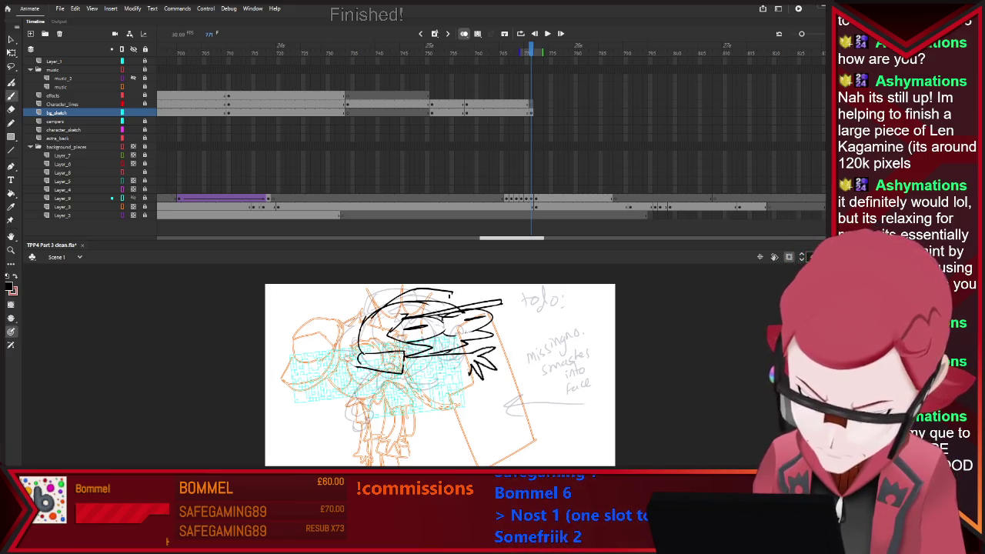
{"action": "key", "text": "e"}
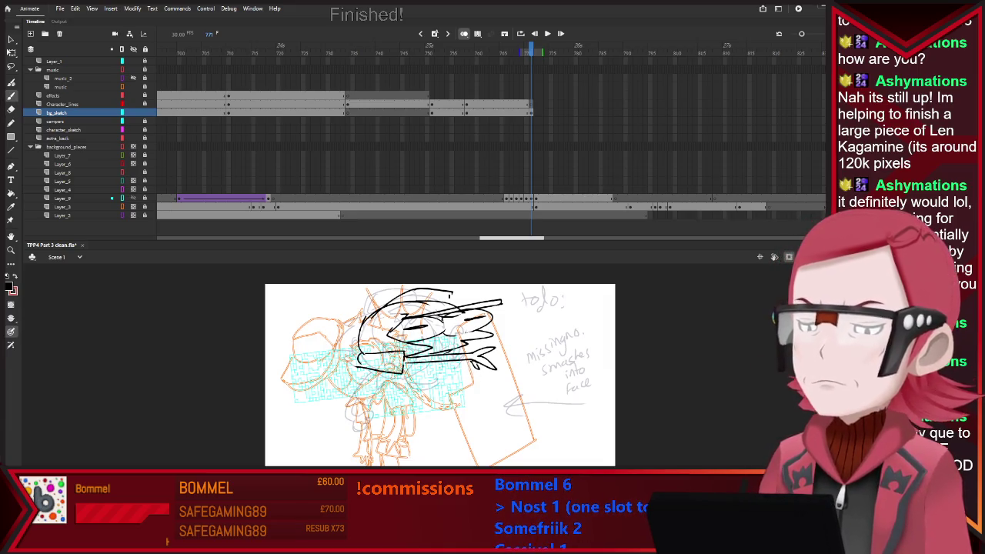
{"action": "key", "text": "b"}
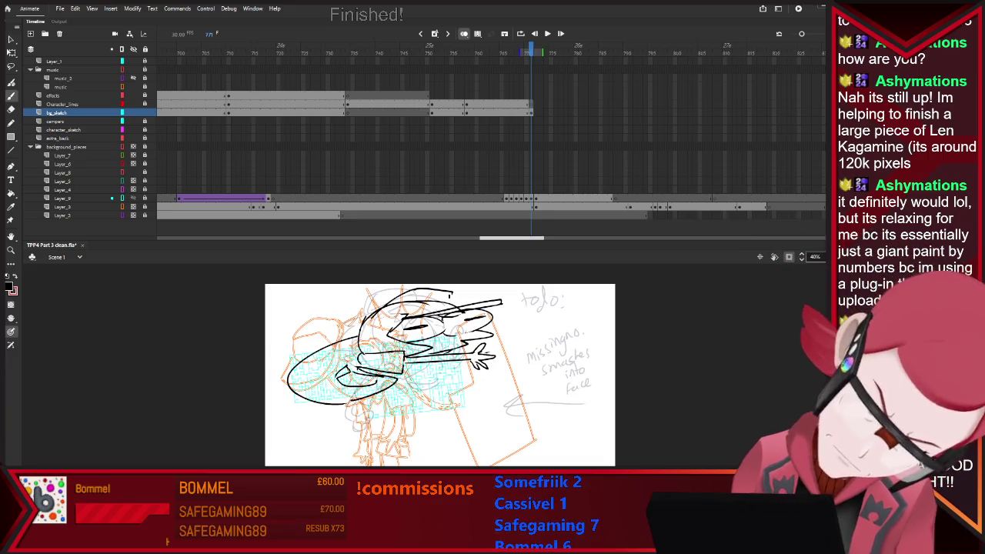
Step: Brush a curved line and a lower-right stroke at the figure's bottom, then undo both
{"action": "left_click_drag", "start_coordinate": [304, 397], "coordinate": [428, 421]}
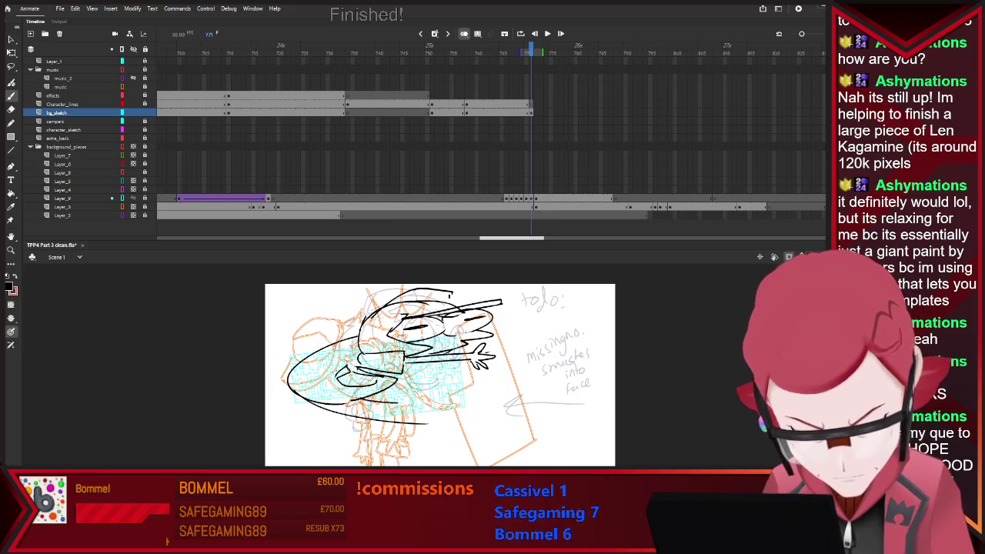
{"action": "key", "text": "e"}
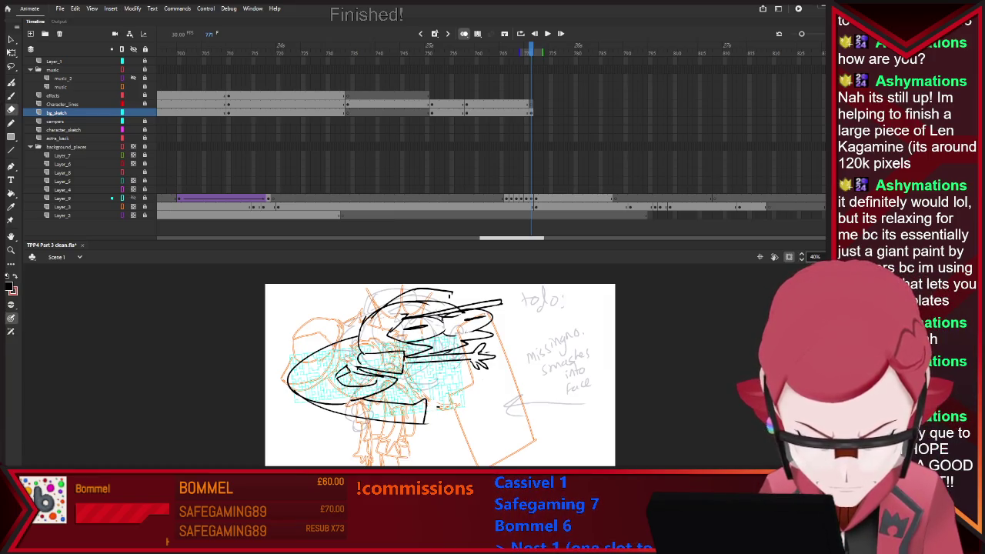
{"action": "key", "text": "b"}
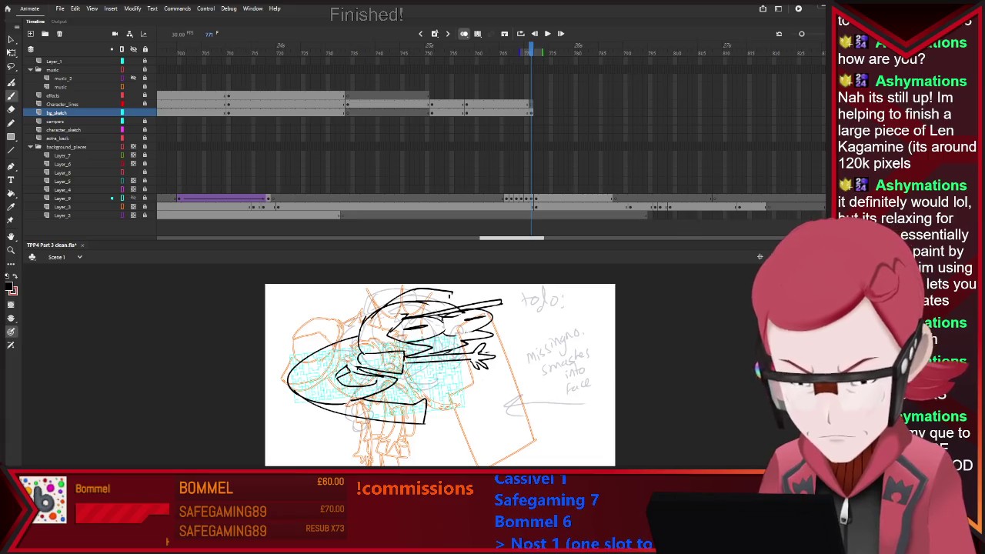
{"action": "mouse_move", "coordinate": [427, 420]}
{"action": "left_mouse_down"}
{"action": "mouse_move", "coordinate": [458, 387]}
{"action": "mouse_move", "coordinate": [427, 419]}
{"action": "mouse_move", "coordinate": [464, 398]}
{"action": "left_mouse_up"}
{"action": "key", "text": "ctrl+z"}
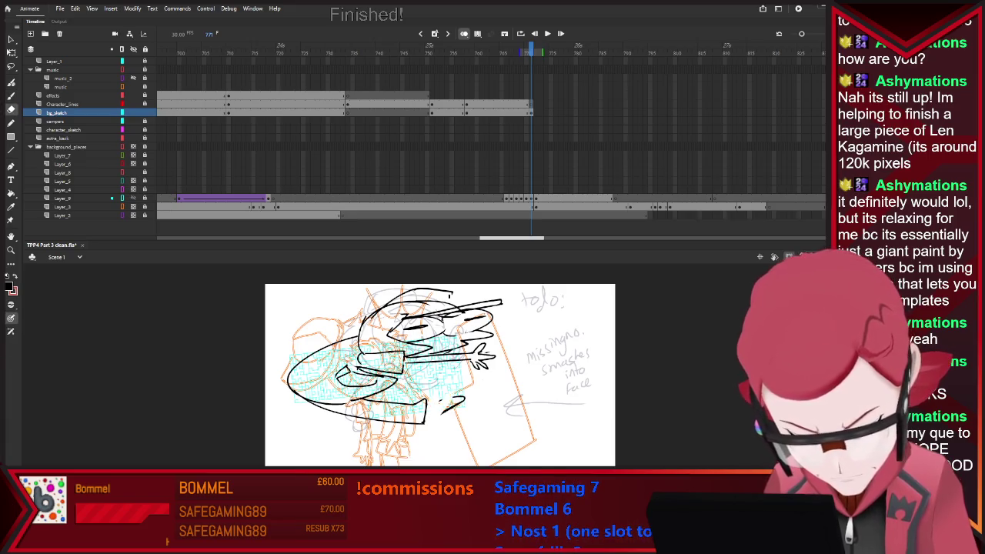
{"action": "key", "text": "ctrl+z"}
Step: Redraw the bottom stroke flatter and erase the excess lines at the lower middle
{"action": "left_click_drag", "start_coordinate": [425, 420], "coordinate": [471, 414]}
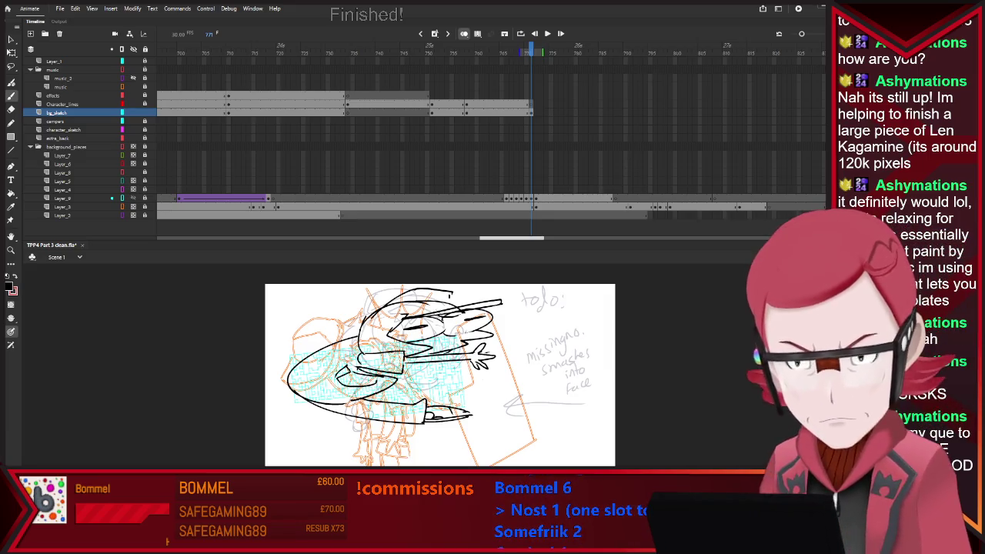
{"action": "key", "text": "e"}
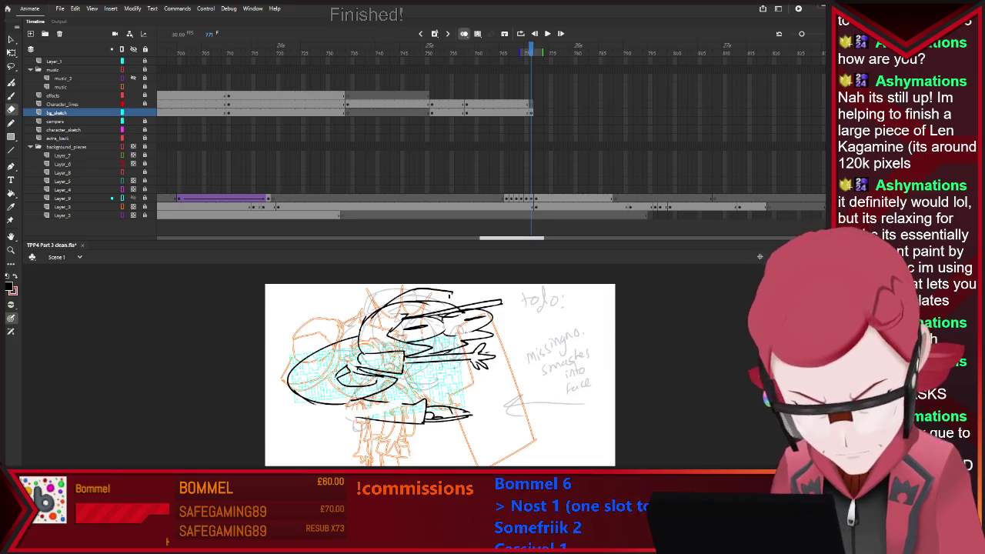
{"action": "left_click_drag", "start_coordinate": [373, 411], "coordinate": [470, 411]}
{"action": "key", "text": "b"}
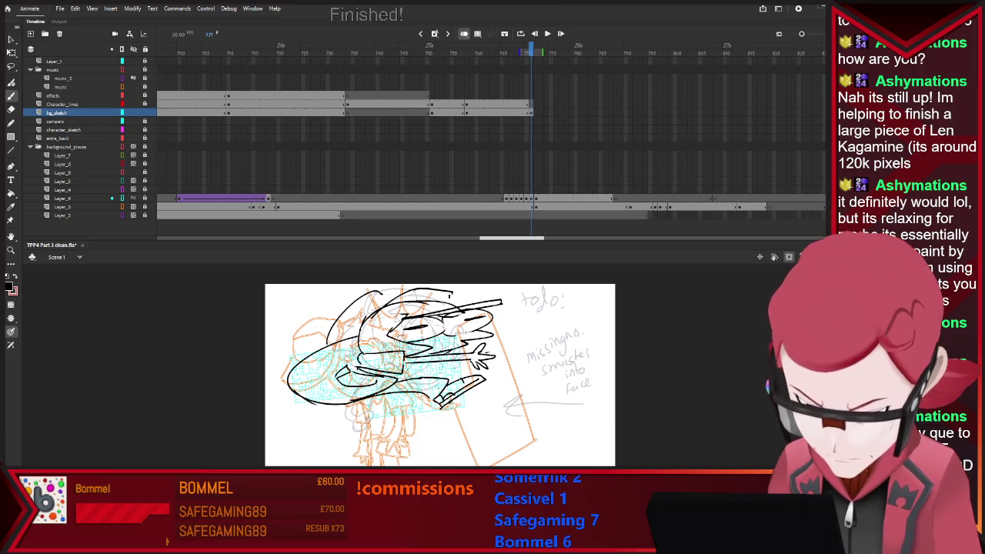
{"action": "key", "text": "e"}
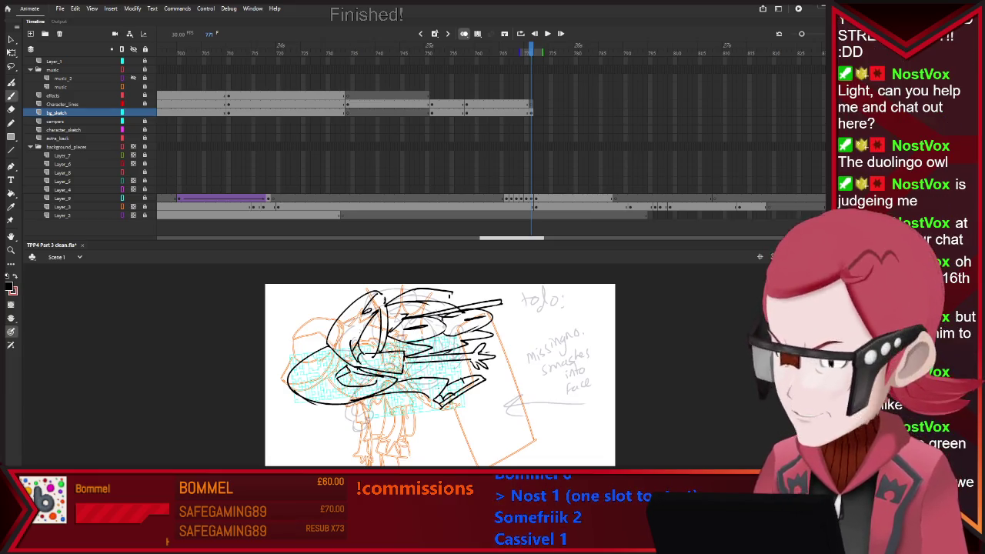
Step: Refine the black ink lines around the cap and head, switching to the Eraser for corrections
{"action": "key", "text": "e"}
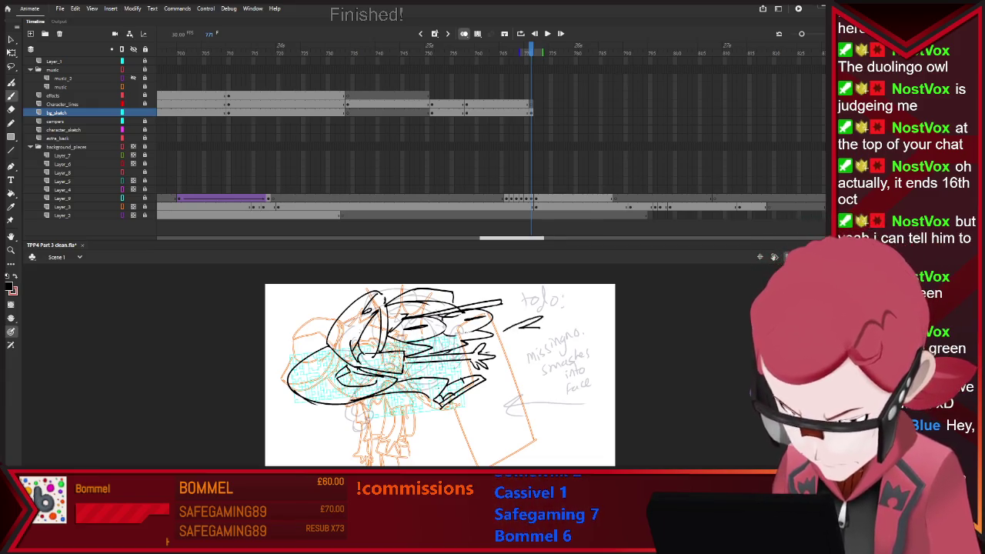
Step: Brush jagged impact streaks at the top right and bottom, undo the stray arrow, return to frame 765
{"action": "left_click_drag", "start_coordinate": [569, 298], "coordinate": [552, 346]}
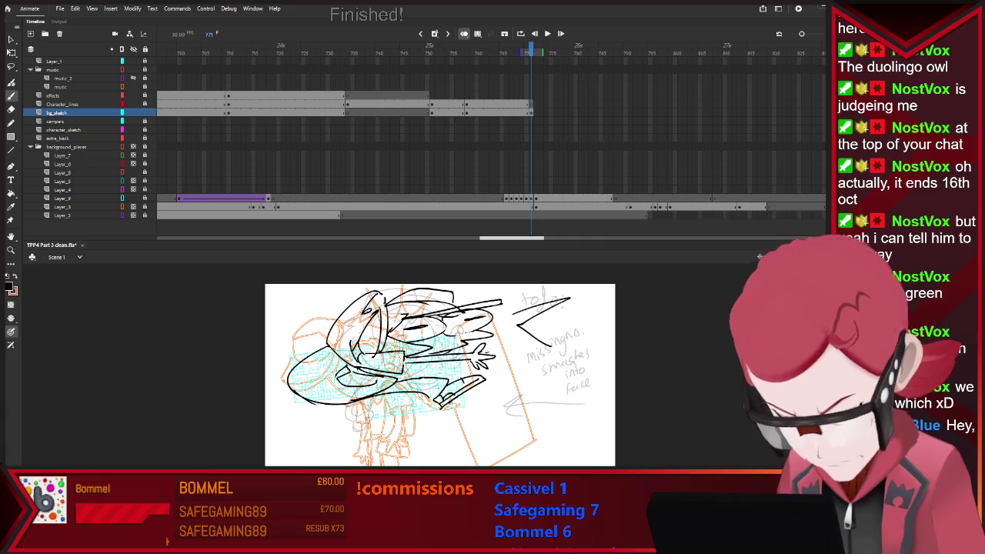
{"action": "mouse_move", "coordinate": [426, 437]}
{"action": "left_mouse_down"}
{"action": "mouse_move", "coordinate": [442, 454]}
{"action": "mouse_move", "coordinate": [425, 437]}
{"action": "left_mouse_up"}
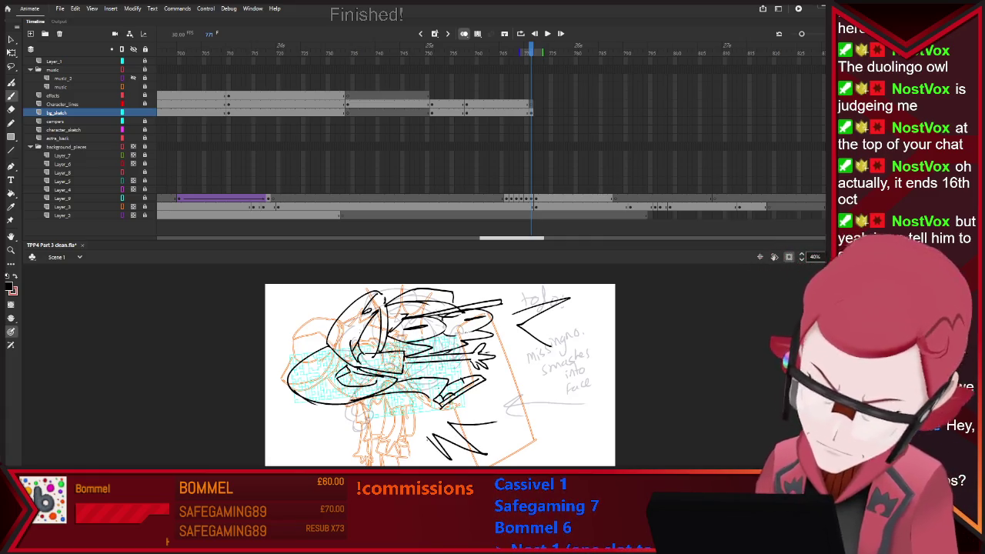
{"action": "key", "text": "ctrl+z"}
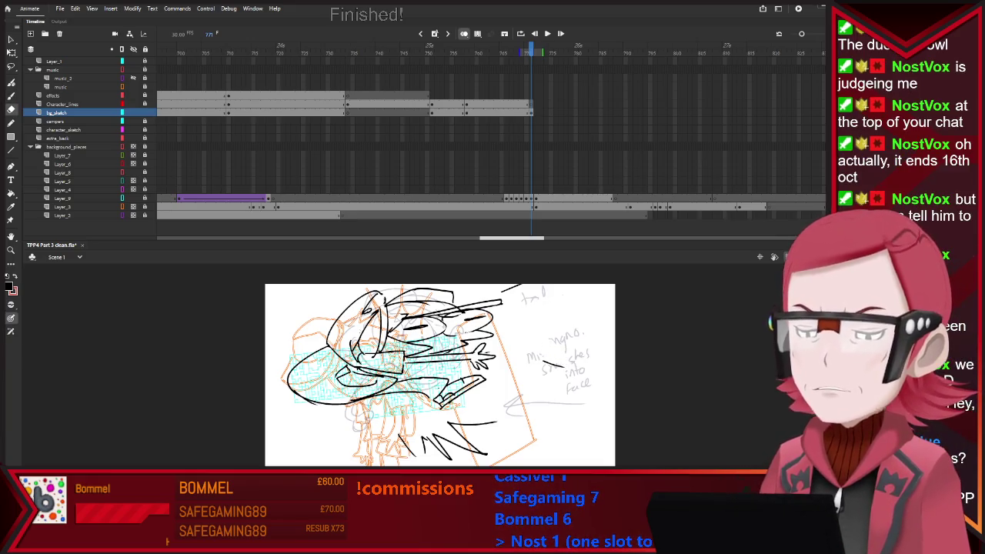
{"action": "left_click_drag", "start_coordinate": [516, 297], "coordinate": [583, 294]}
{"action": "left_click_drag", "start_coordinate": [492, 411], "coordinate": [523, 407]}
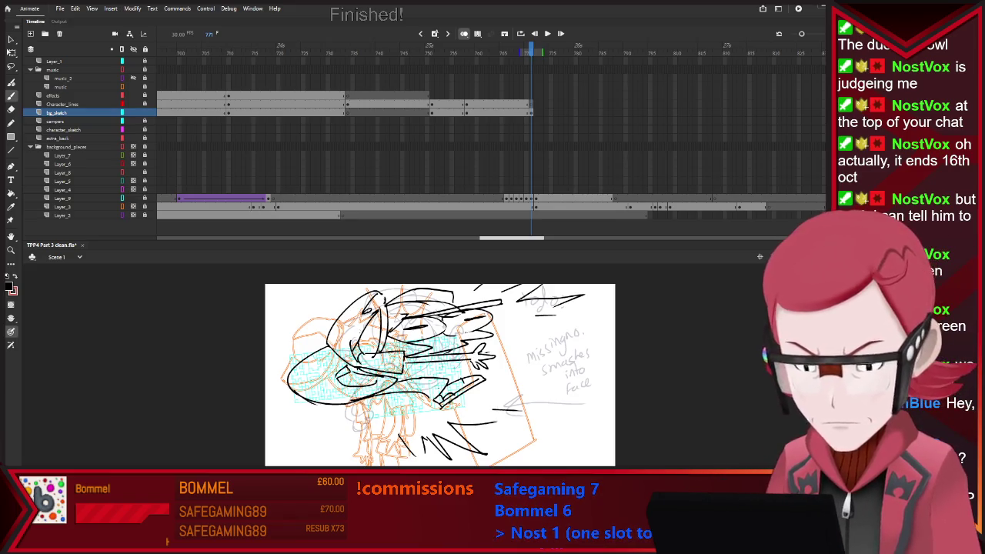
{"action": "key", "text": "comma"}
{"action": "key", "text": "comma"}
{"action": "key", "text": "comma"}
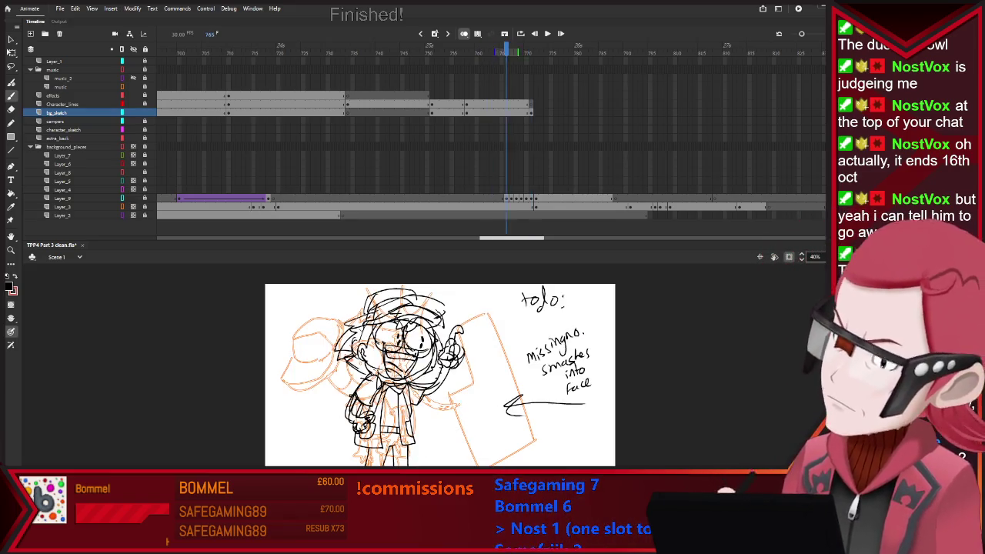
Step: Flip between neighbouring frames and settle on frame 770
{"action": "key", "text": "period"}
{"action": "key", "text": "period"}
{"action": "key", "text": "period"}
{"action": "key", "text": "period"}
{"action": "key", "text": "comma"}
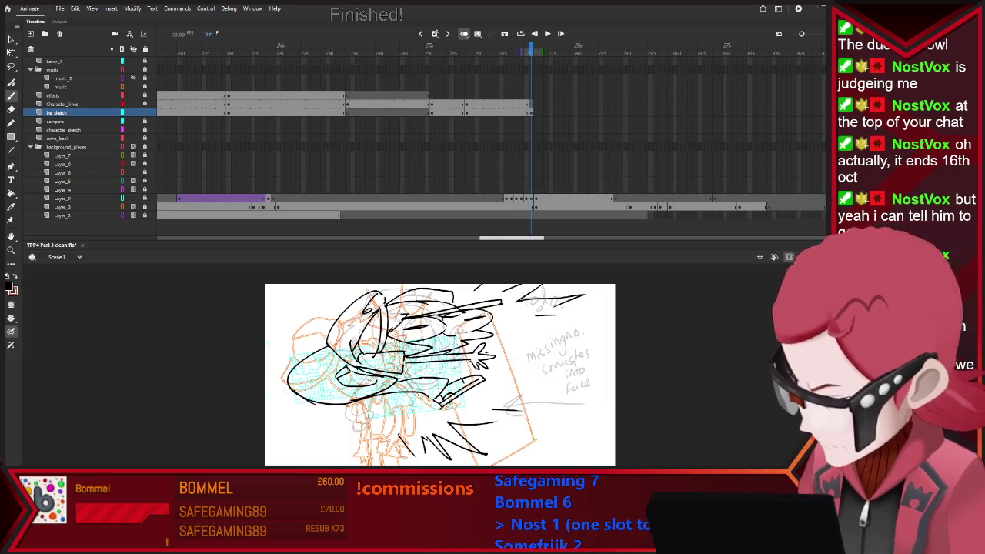
{"action": "key", "text": "comma"}
{"action": "key", "text": "period"}
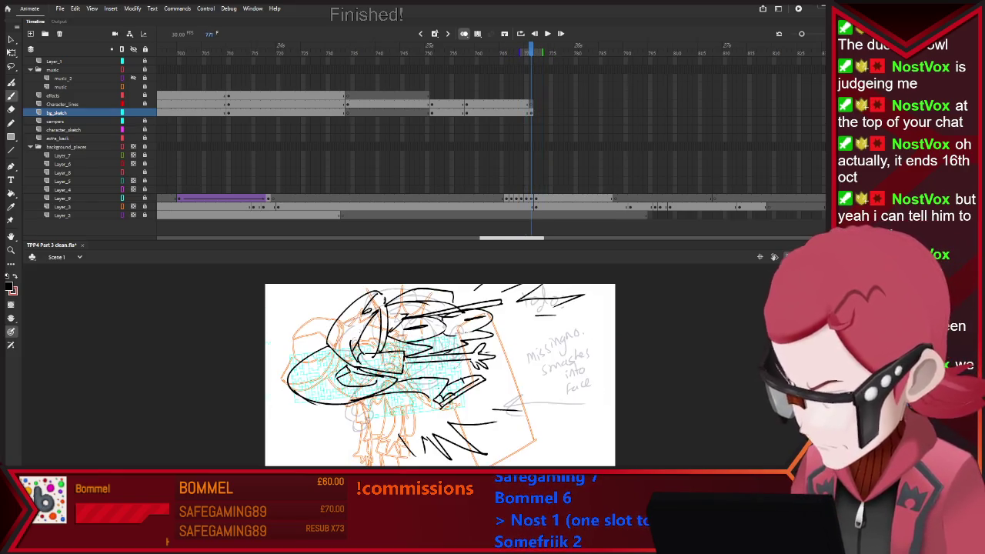
{"action": "key", "text": "comma"}
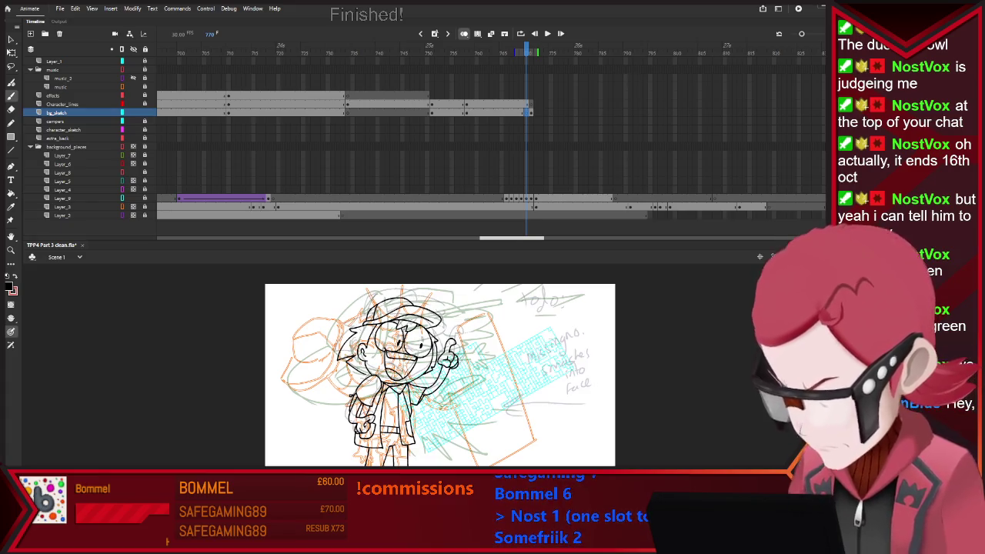
Step: Check the Character_lines and Layer_3 layers, ending on bg_sketch for drawing
{"action": "left_click", "coordinate": [62, 103]}
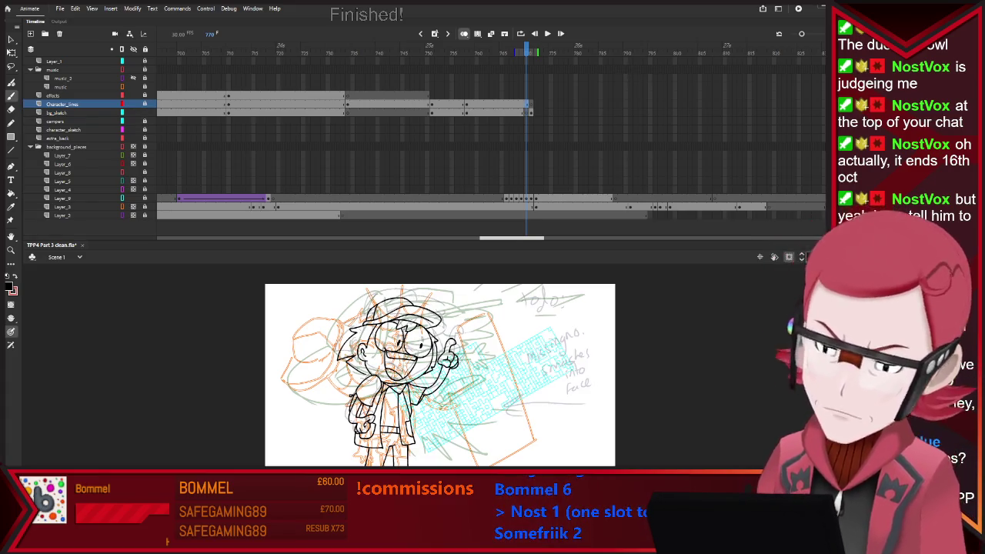
{"action": "left_click", "coordinate": [57, 112]}
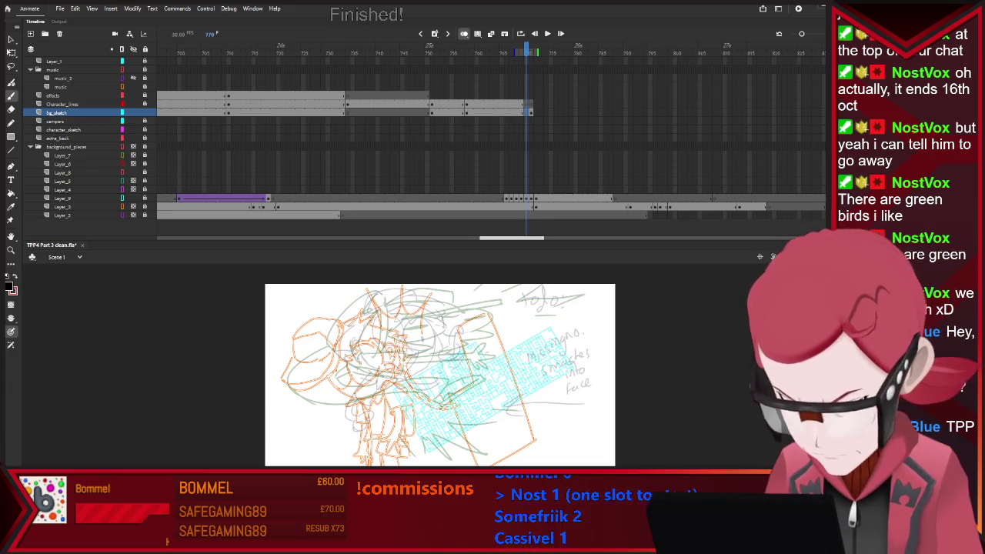
{"action": "left_click", "coordinate": [62, 207]}
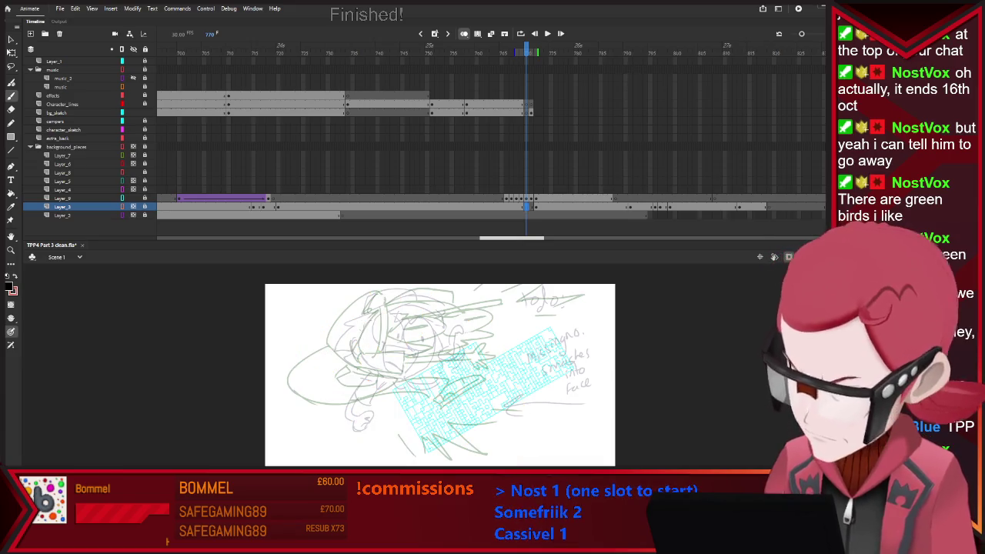
{"action": "left_click", "coordinate": [58, 112]}
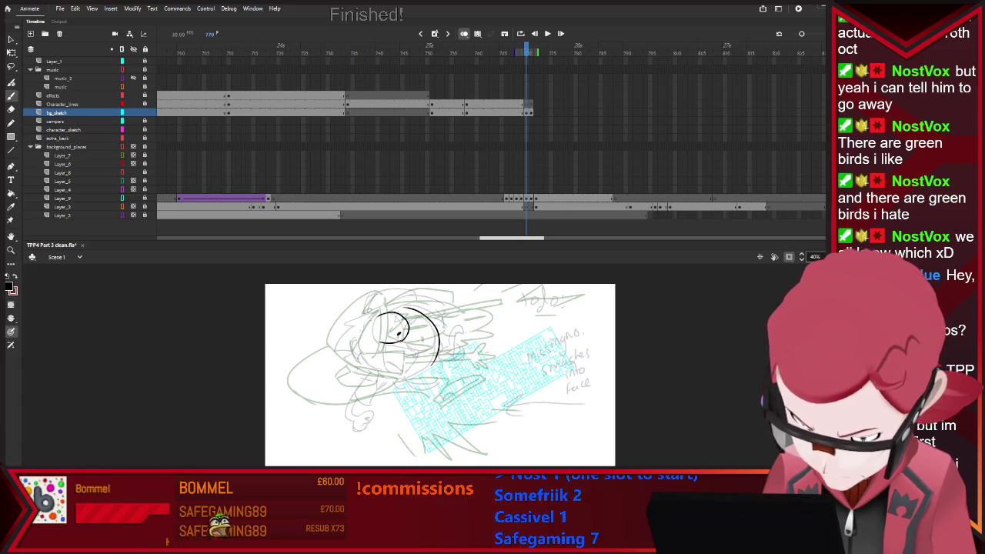
Step: Ink the eye and a wider head circle, comparing with the previous frame and undoing a stroke
{"action": "left_click_drag", "start_coordinate": [408, 348], "coordinate": [406, 339]}
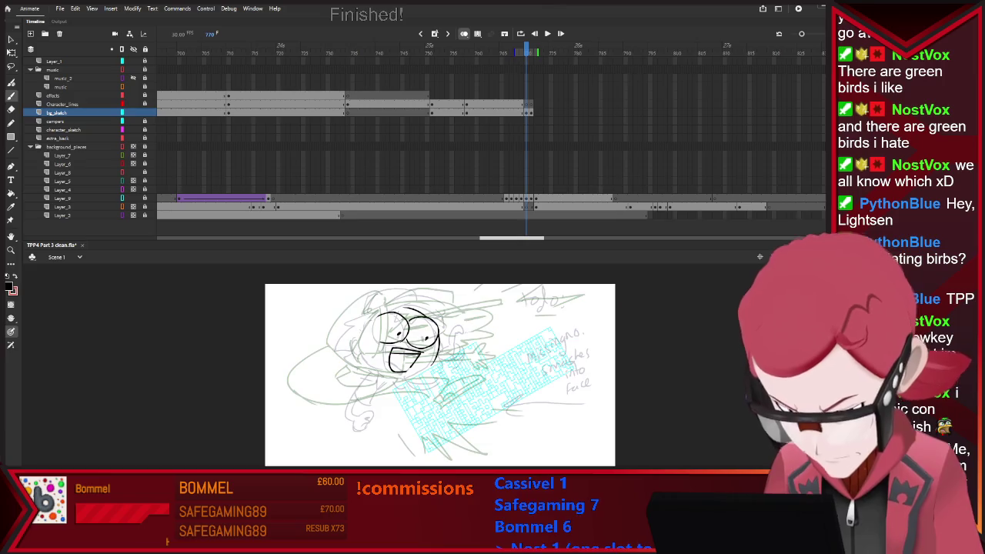
{"action": "left_click_drag", "start_coordinate": [385, 316], "coordinate": [374, 338]}
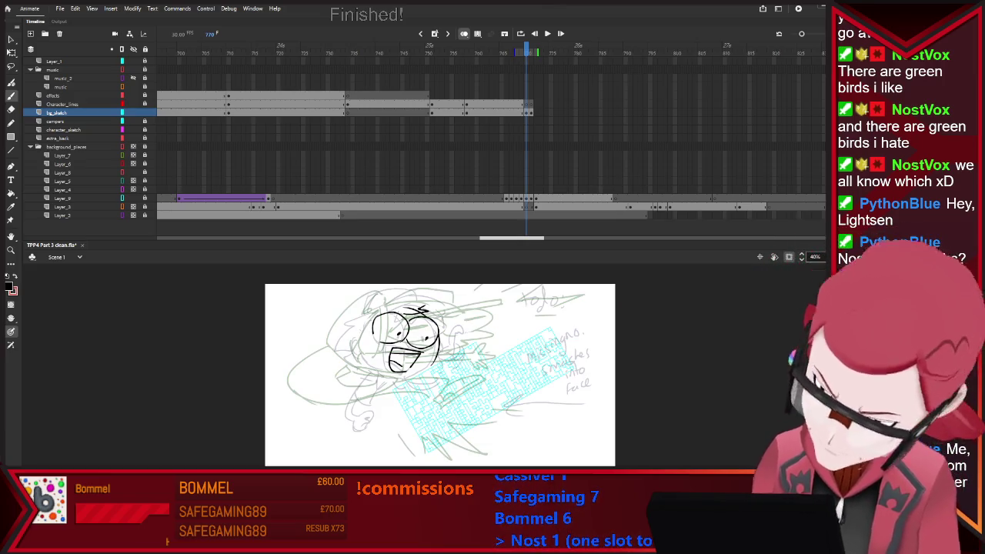
{"action": "key", "text": "comma"}
{"action": "key", "text": "period"}
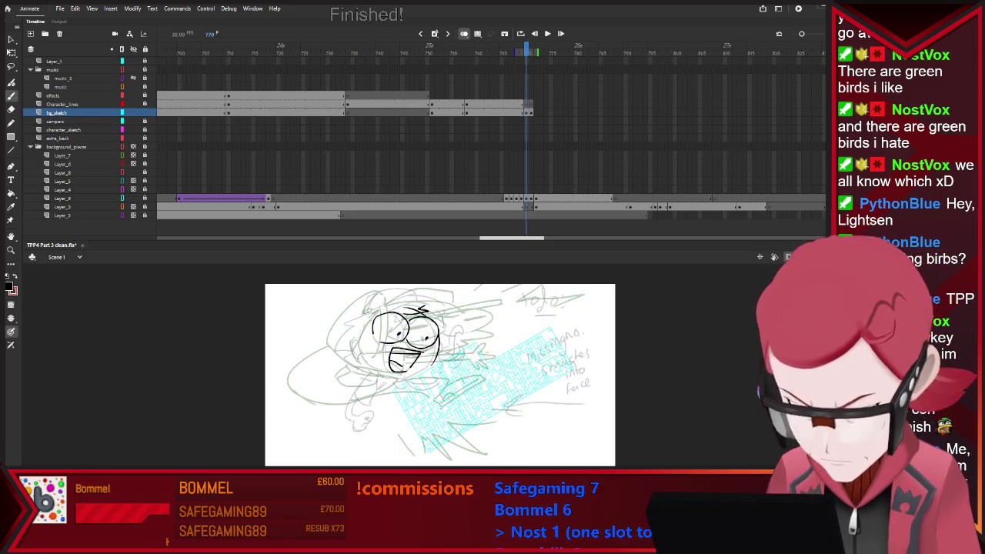
{"action": "key", "text": "comma"}
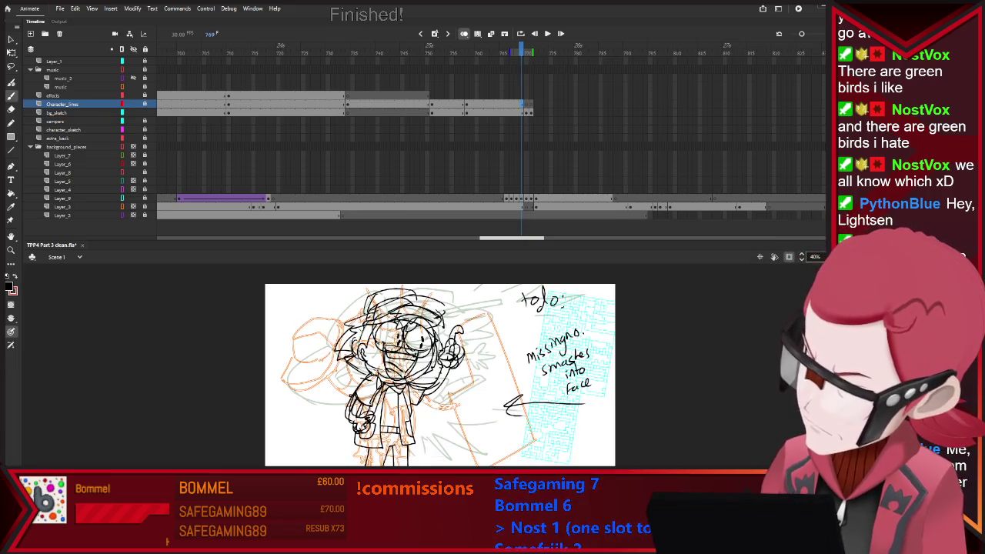
{"action": "key", "text": "period"}
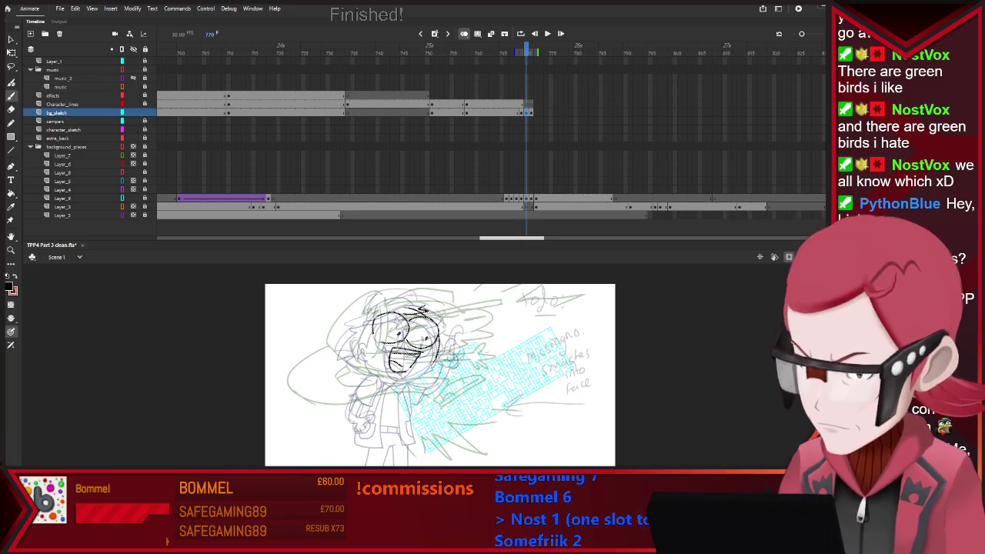
{"action": "key", "text": "ctrl+z"}
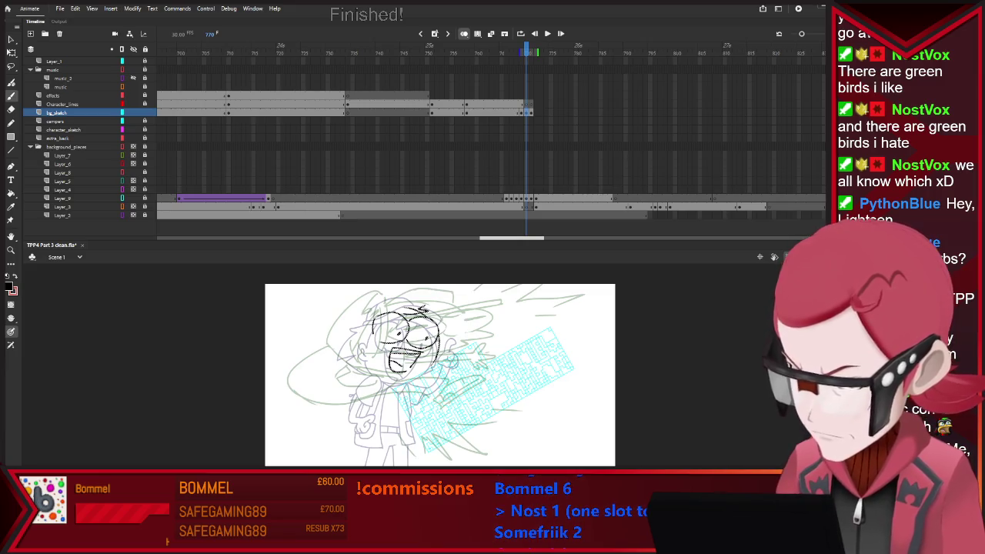
Step: Check motion against neighbouring frames, then ink the curved line of the arm
{"action": "key", "text": "period"}
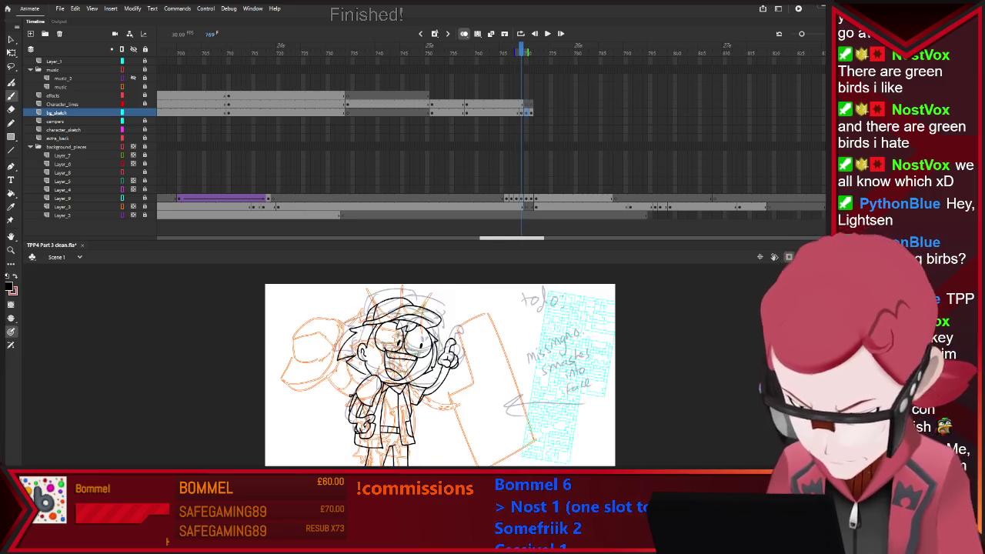
{"action": "key", "text": "comma"}
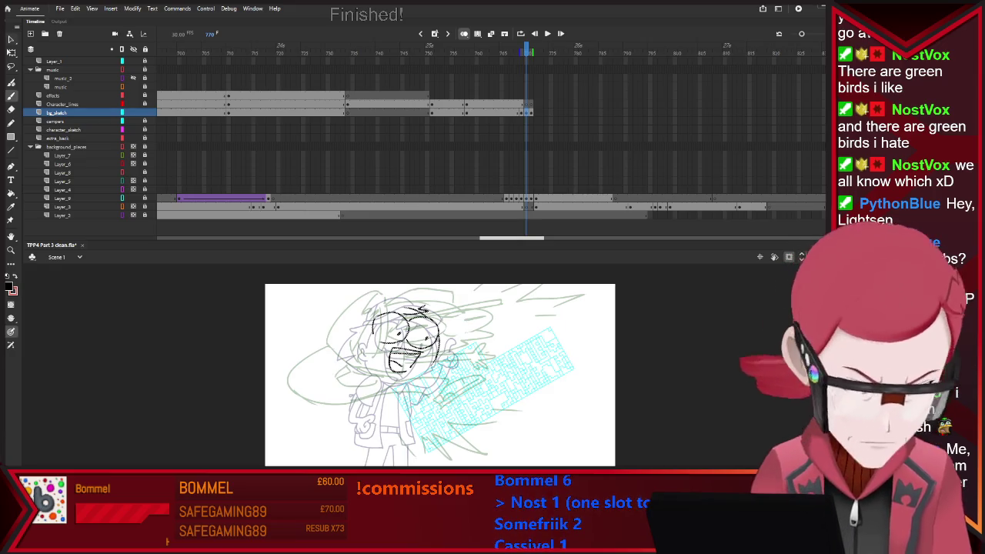
{"action": "key", "text": "period"}
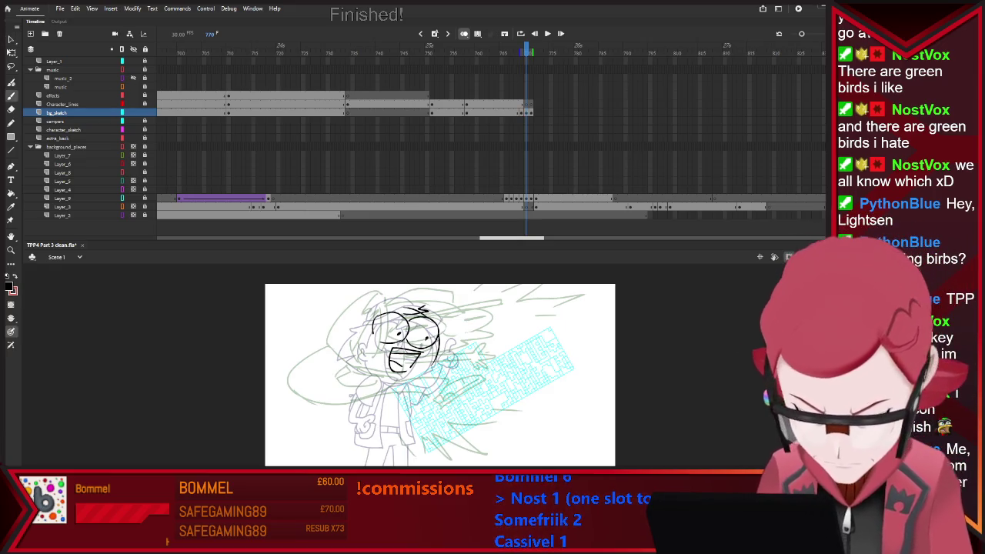
{"action": "key", "text": "comma"}
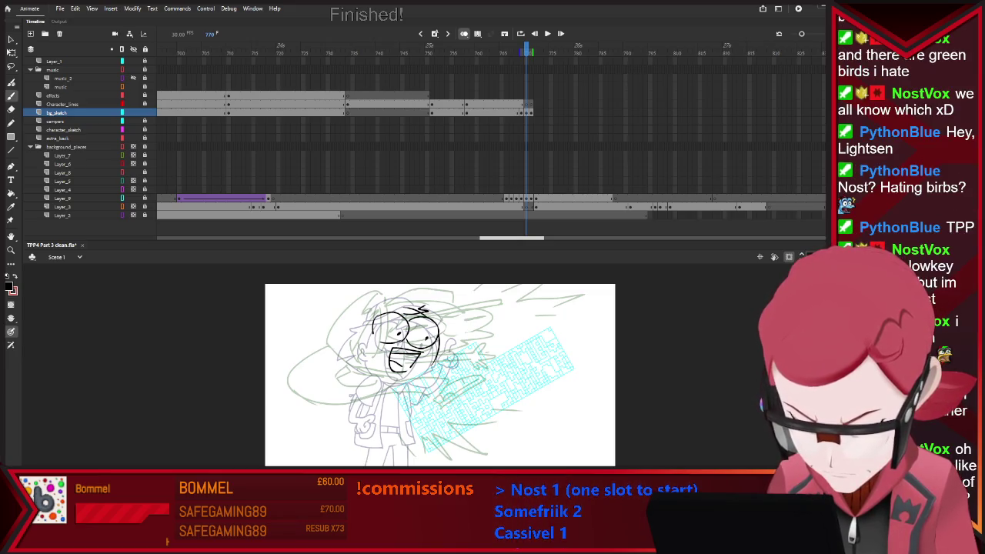
{"action": "left_click_drag", "start_coordinate": [379, 377], "coordinate": [360, 397]}
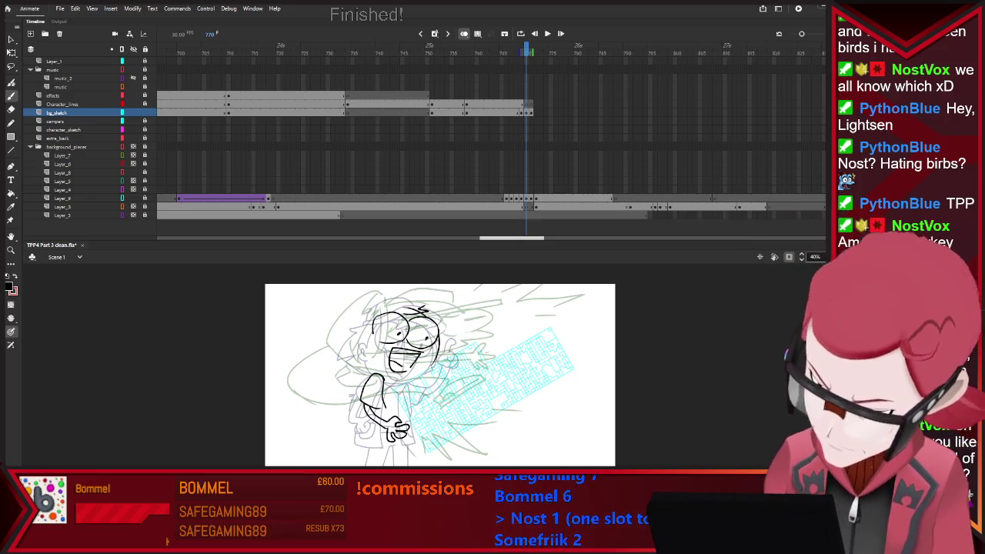
Step: Brush the cap brim outline above the glasses, erasing stray strokes along the way
{"action": "key", "text": "e"}
{"action": "key", "text": "b"}
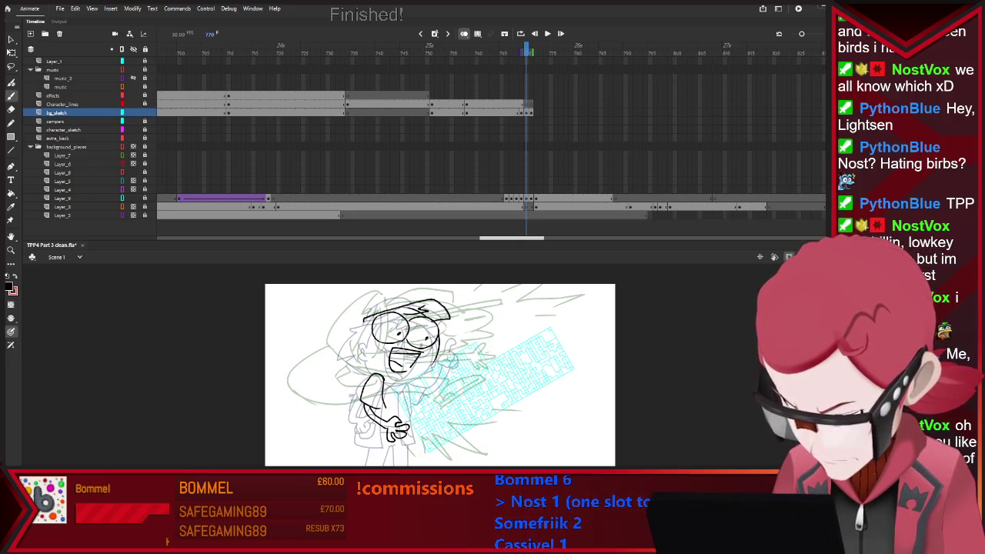
{"action": "key", "text": "e"}
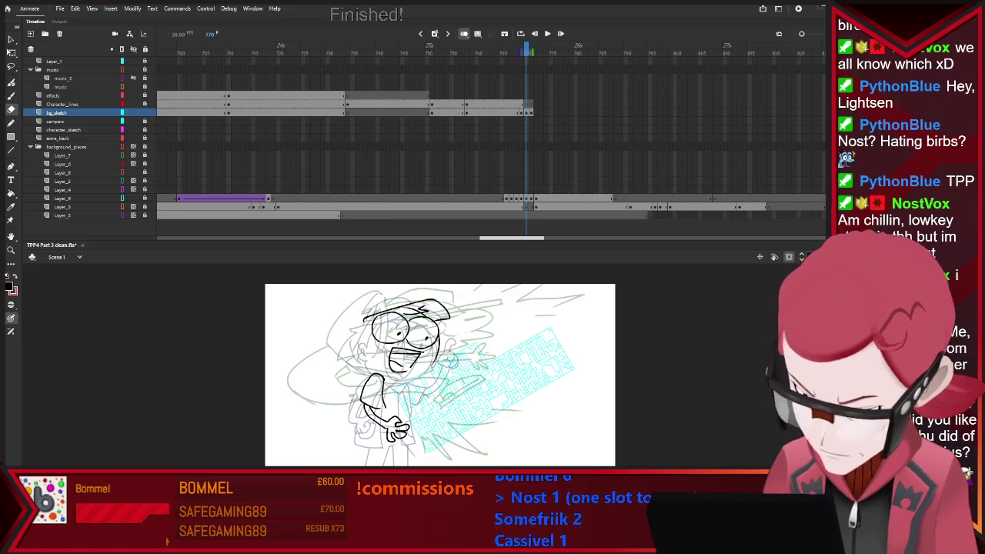
{"action": "key", "text": "b"}
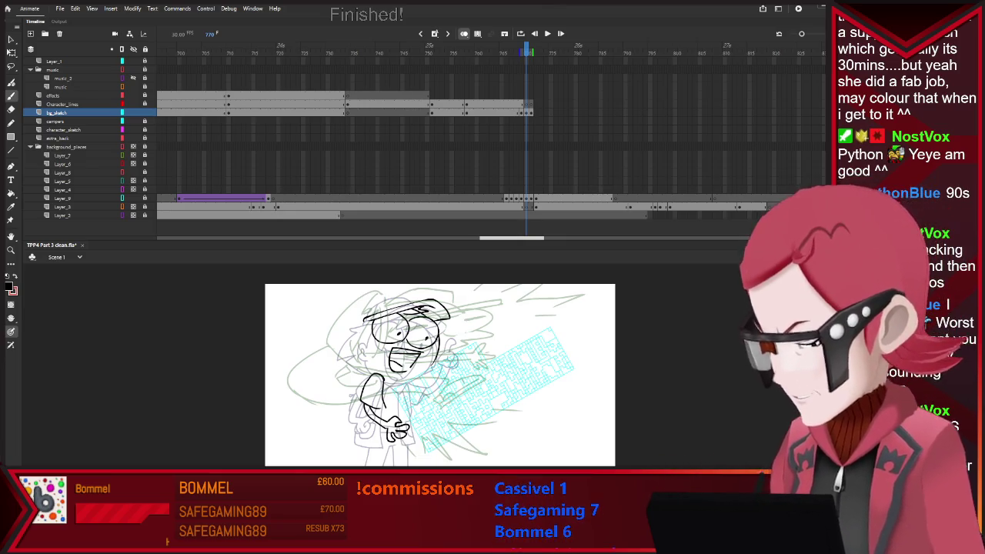
Step: Flip repeatedly between frames 769 and 770 to compare the cap and hair linework
{"action": "scroll", "coordinate": [440, 375], "scroll_direction": "down", "scroll_amount": 1}
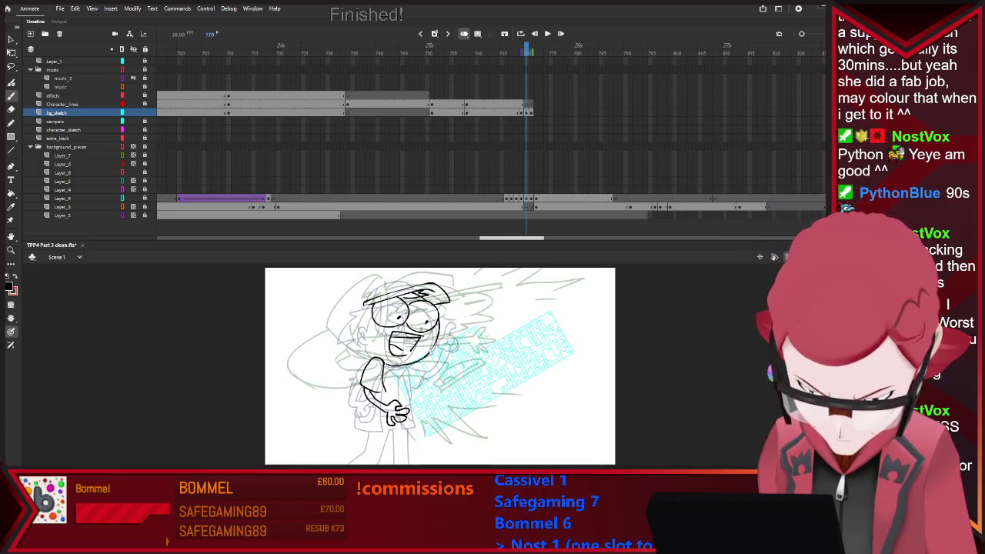
{"action": "key", "text": "Return"}
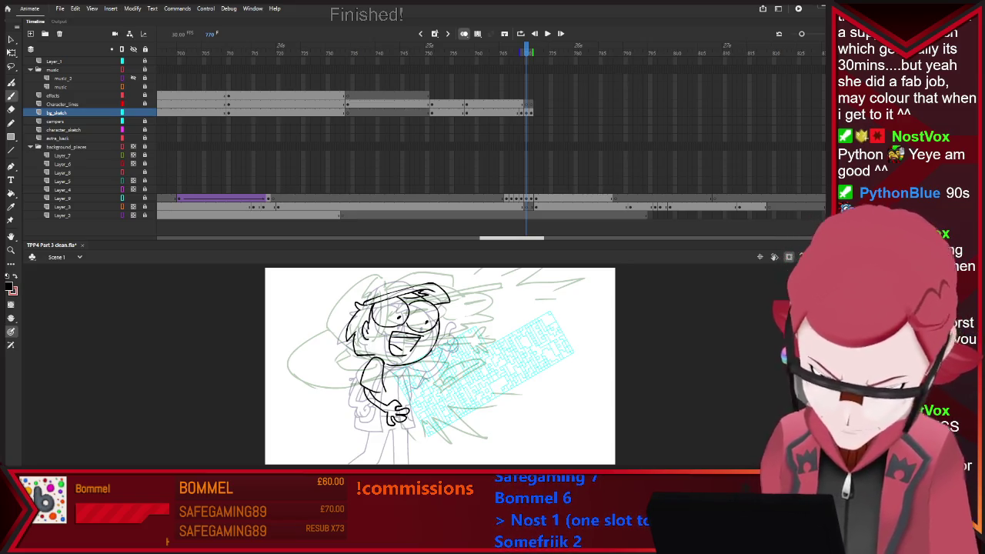
{"action": "key", "text": "comma"}
{"action": "key", "text": "period"}
{"action": "key", "text": "comma"}
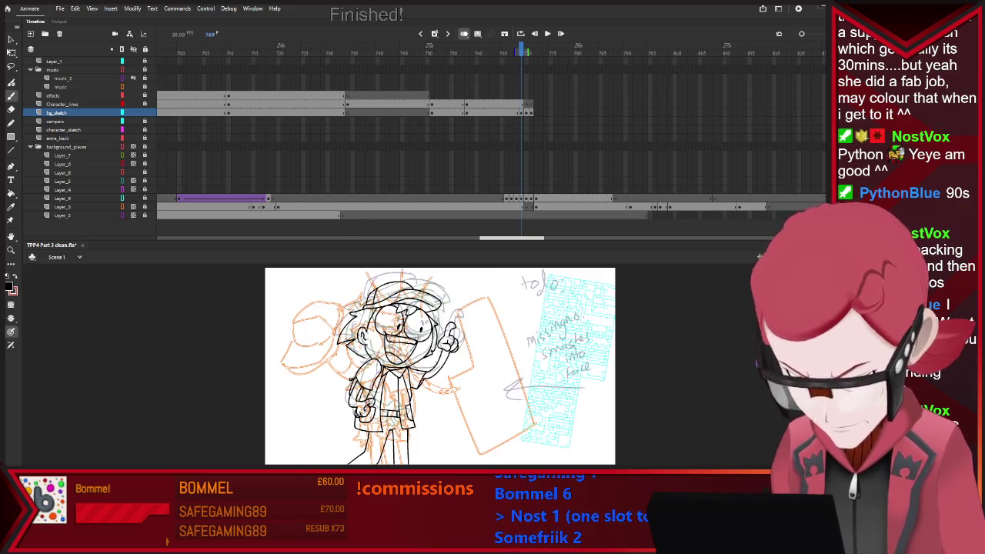
{"action": "key", "text": "period"}
{"action": "key", "text": "period"}
{"action": "key", "text": "comma"}
{"action": "key", "text": "comma"}
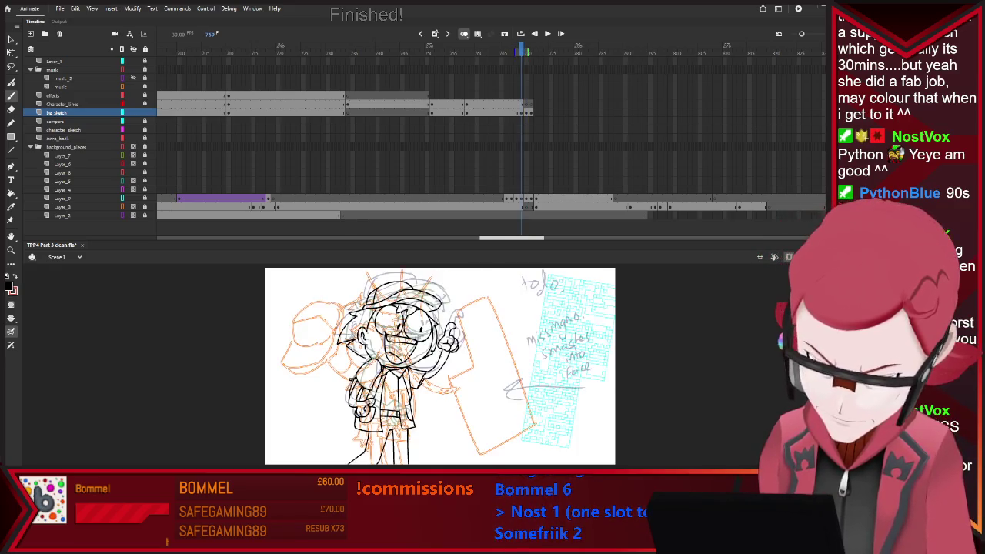
{"action": "key", "text": "period"}
{"action": "key", "text": "period"}
{"action": "key", "text": "comma"}
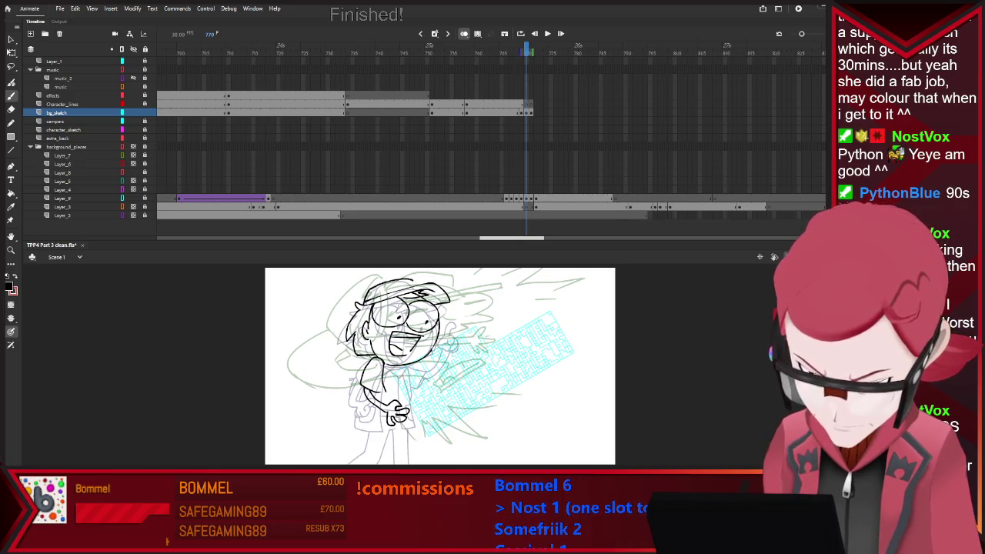
{"action": "key", "text": "period"}
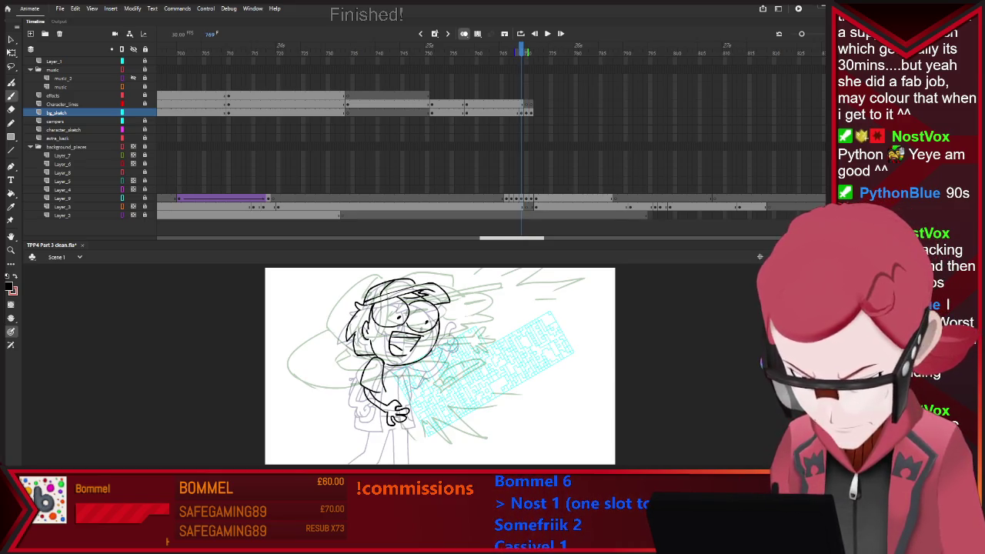
{"action": "key", "text": "period"}
{"action": "key", "text": "comma"}
{"action": "key", "text": "comma"}
{"action": "key", "text": "period"}
{"action": "key", "text": "comma"}
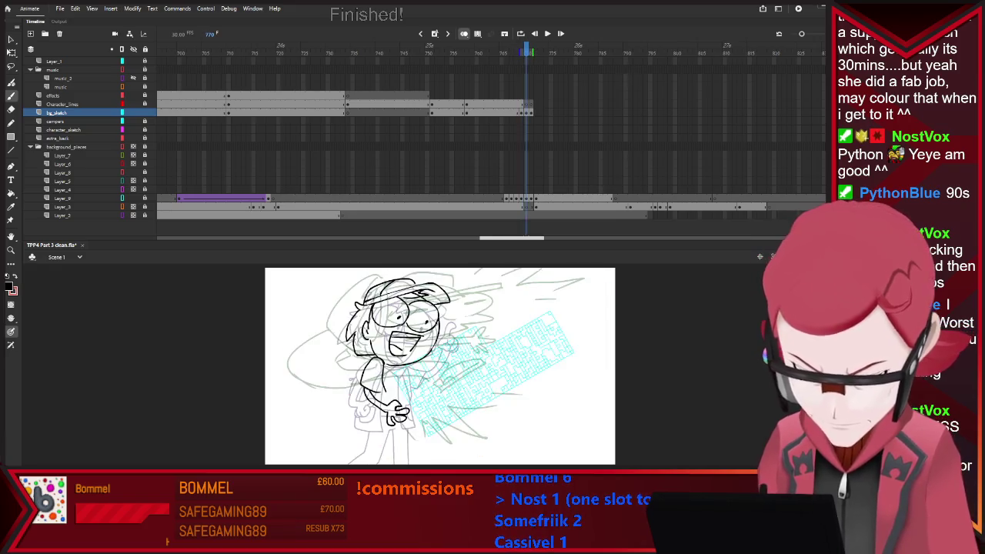
{"action": "key", "text": "period"}
{"action": "key", "text": "comma"}
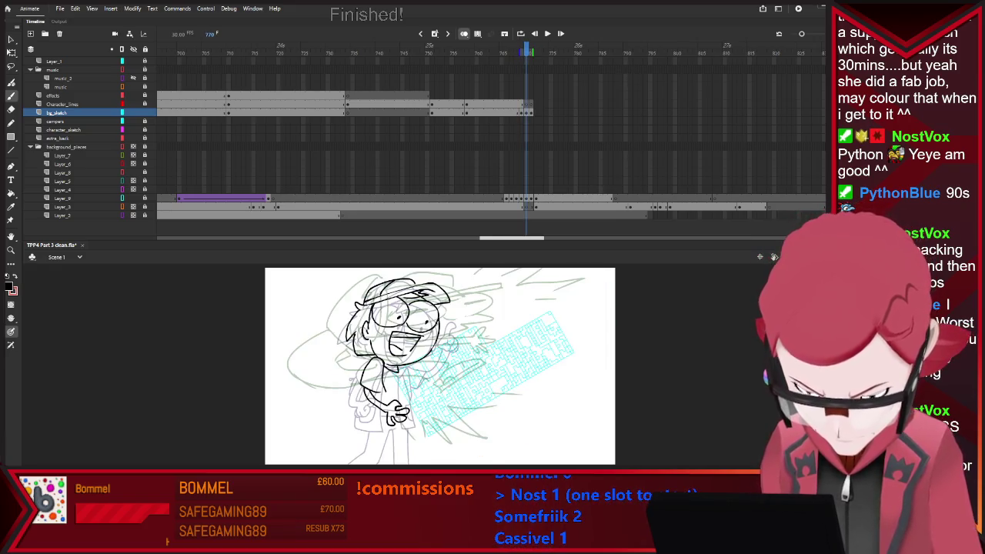
{"action": "key", "text": "period"}
{"action": "key", "text": "comma"}
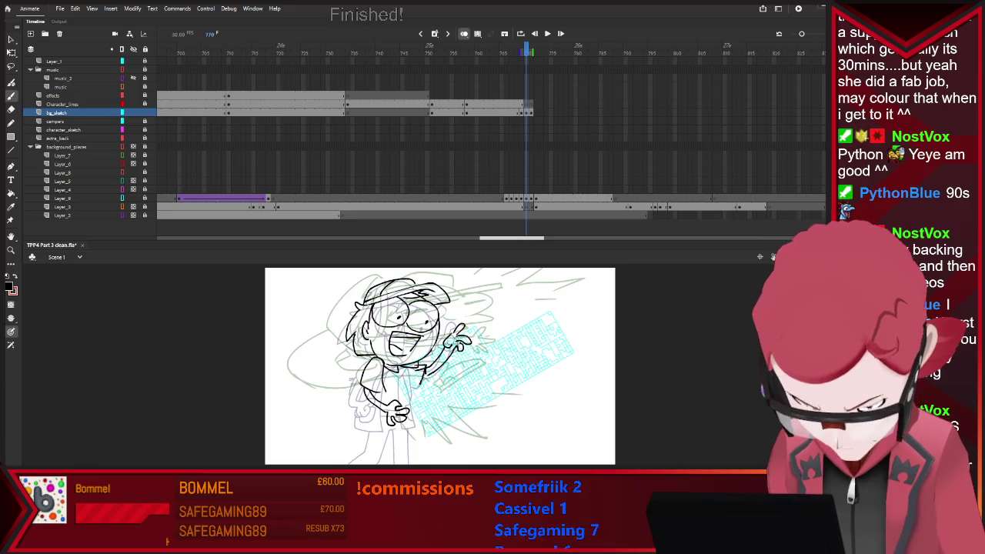
Step: Ink the outstretched hand and body, flipping to neighbouring poses to check motion
{"action": "key", "text": "comma"}
{"action": "key", "text": "period"}
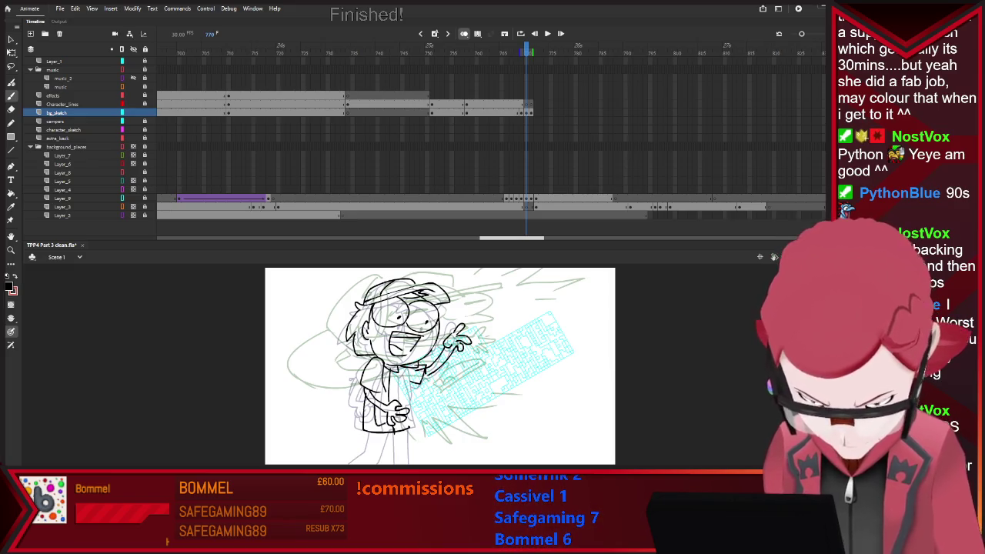
{"action": "key", "text": "comma"}
{"action": "key", "text": "period"}
{"action": "key", "text": "comma"}
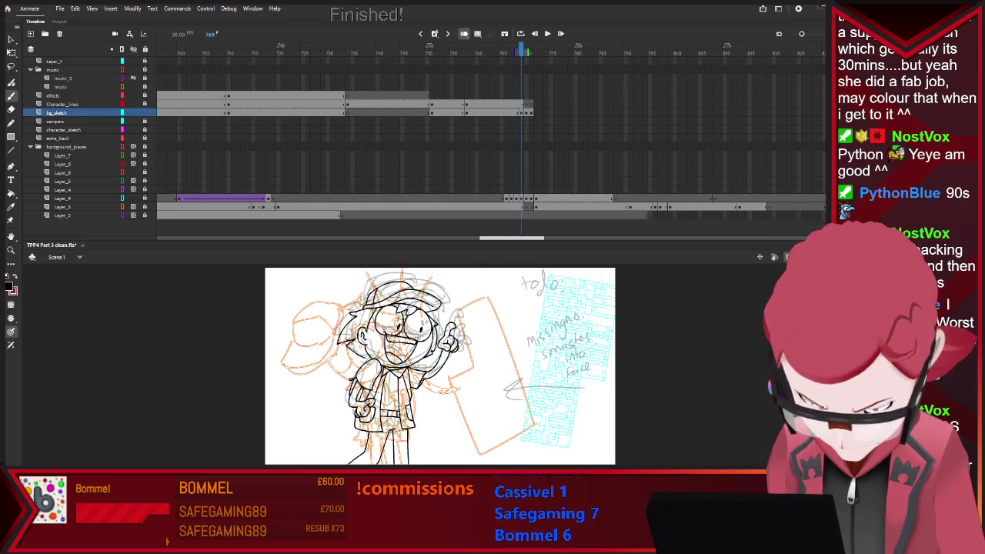
{"action": "key", "text": "period"}
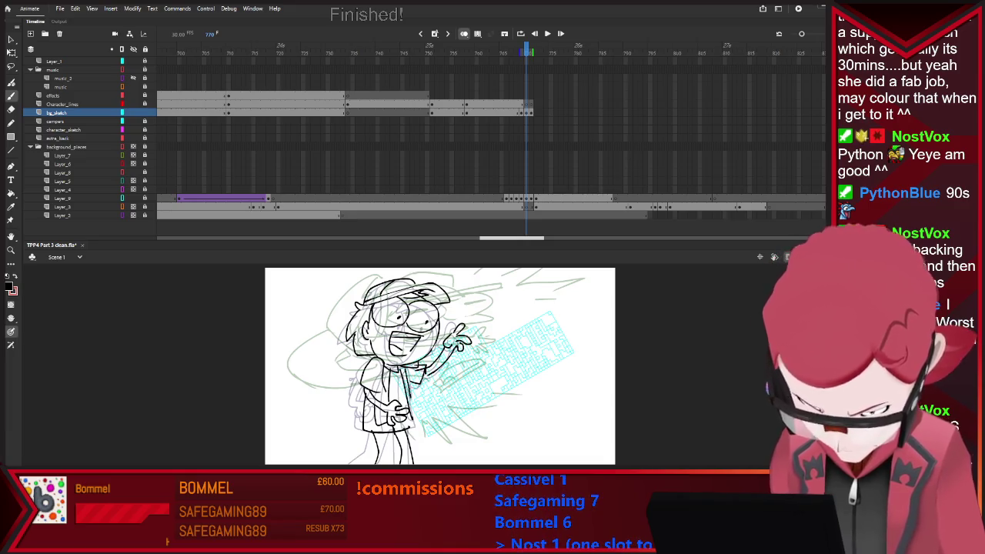
{"action": "key", "text": "comma"}
{"action": "key", "text": "period"}
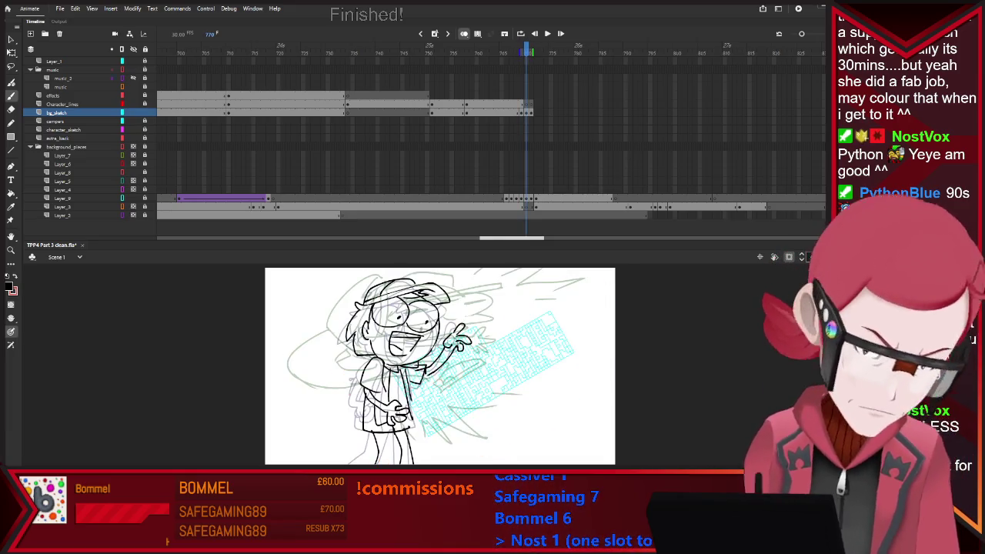
Step: Select all of frame 770's ink lines, compare poses, and advance to frame 771
{"action": "key", "text": "v"}
{"action": "key", "text": "ctrl+a"}
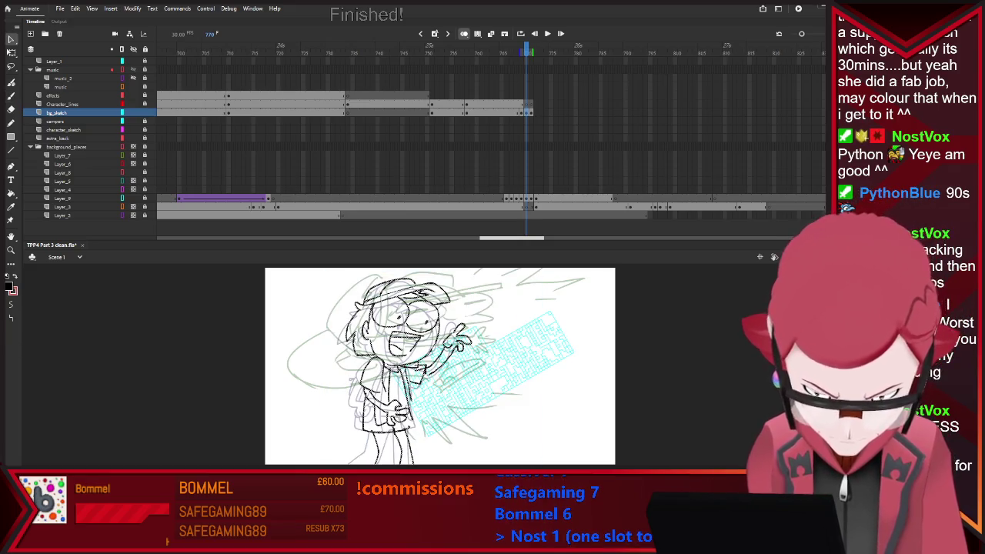
{"action": "key", "text": "comma"}
{"action": "key", "text": "period"}
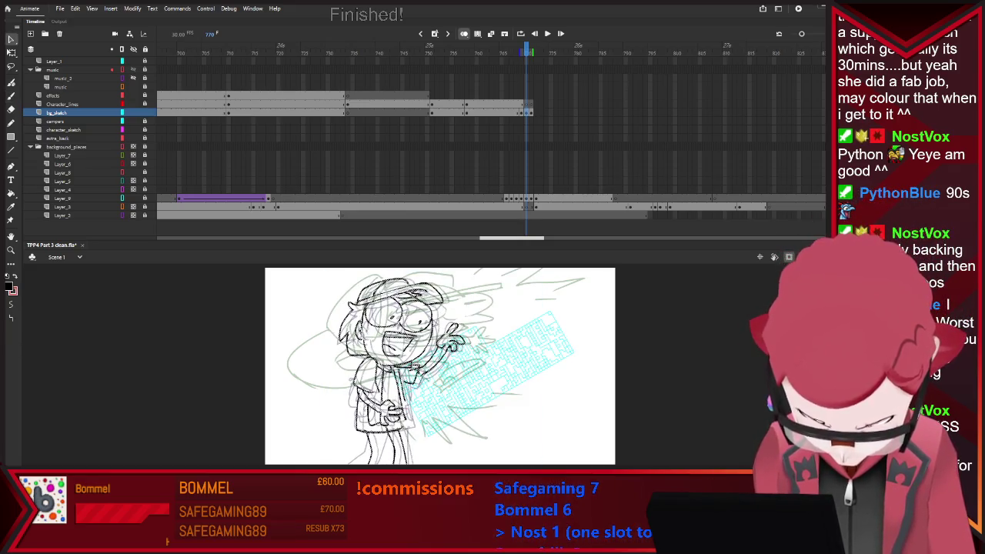
{"action": "key", "text": "period"}
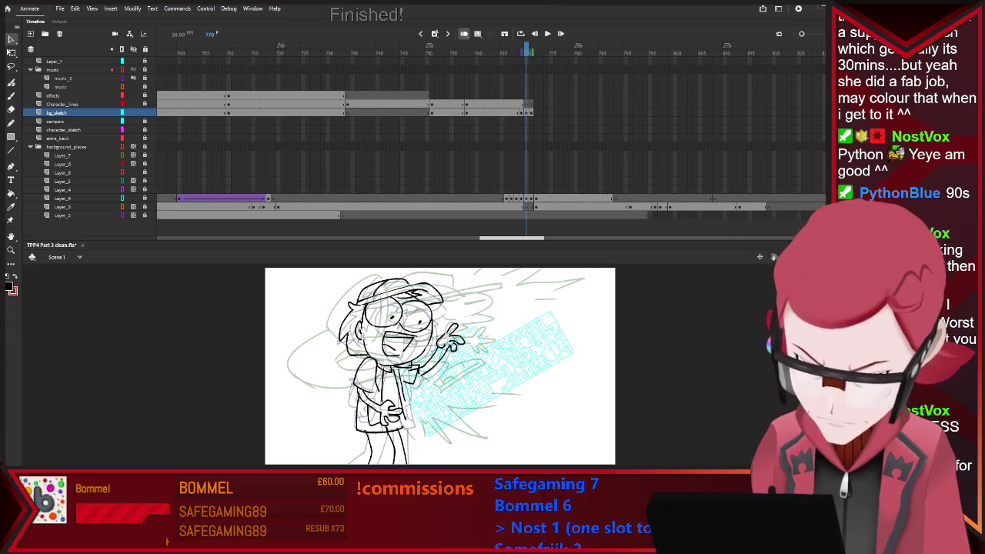
{"action": "key", "text": "comma"}
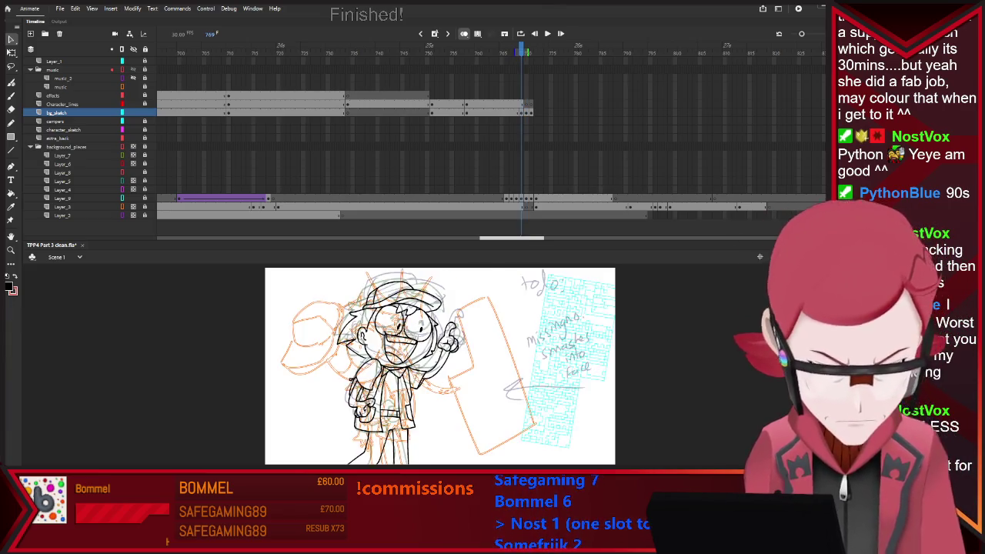
{"action": "key", "text": "period"}
{"action": "key", "text": "comma"}
{"action": "key", "text": "period"}
{"action": "key", "text": "period"}
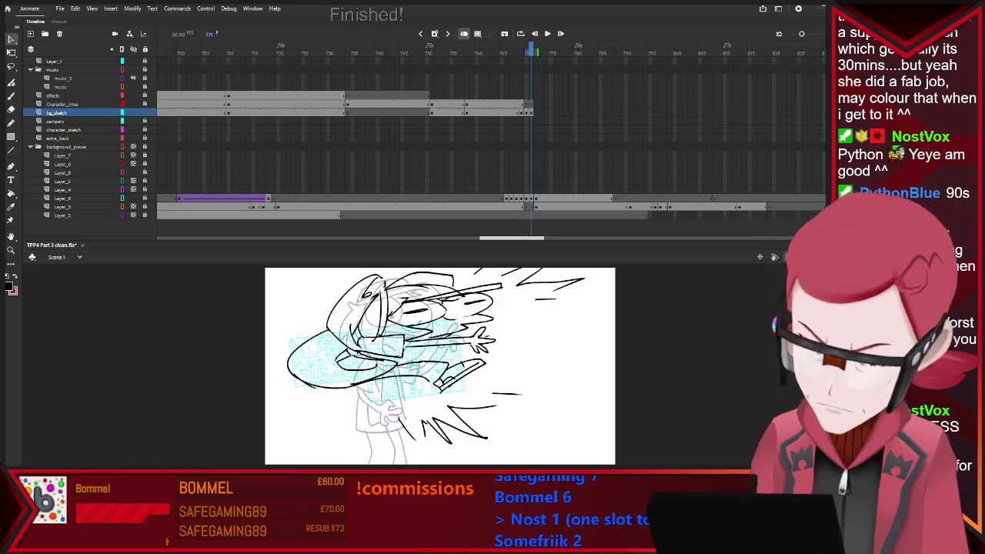
Step: On frame 772, brush jagged black impact strokes at the stage's left edge, then compare frames
{"action": "key", "text": "period"}
{"action": "key", "text": "period"}
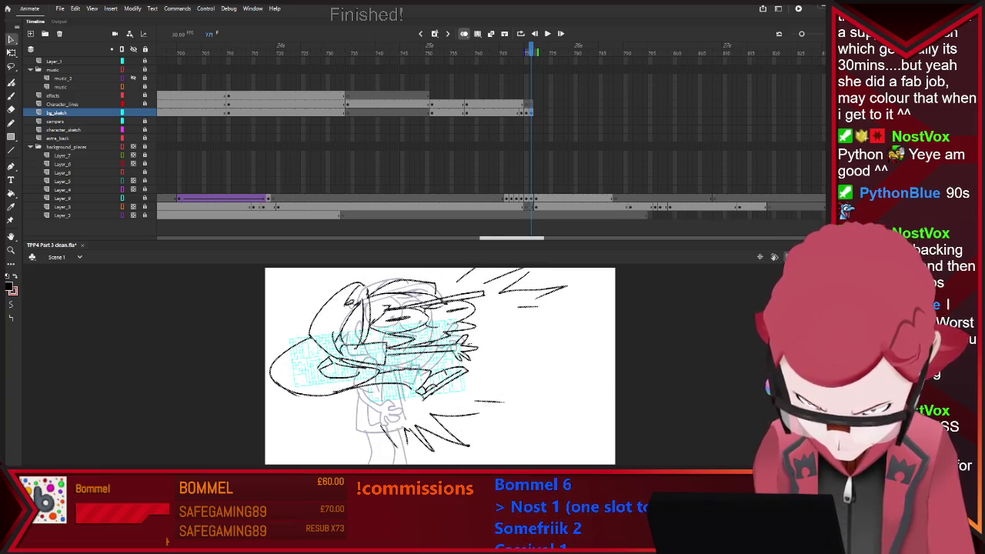
{"action": "key", "text": "q"}
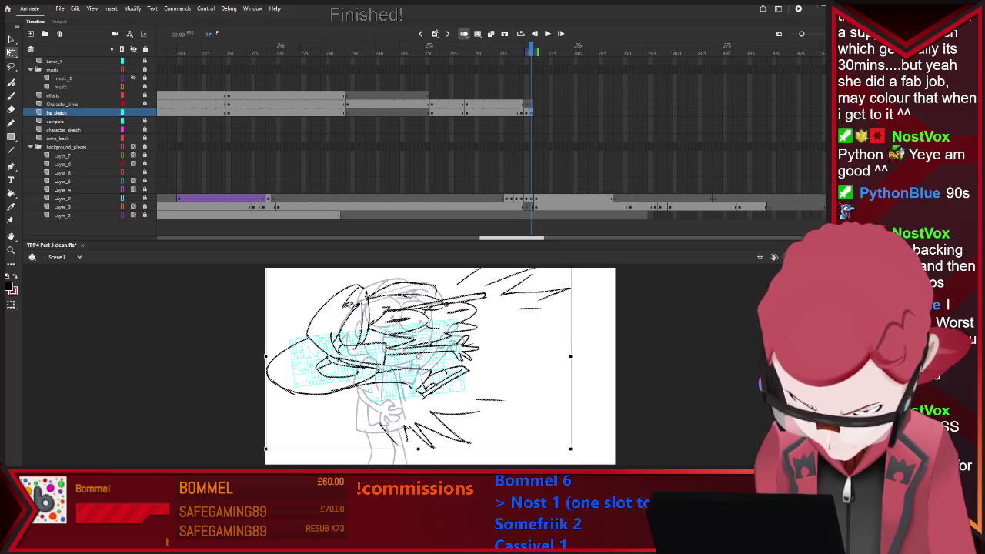
{"action": "key", "text": "period"}
{"action": "key", "text": "b"}
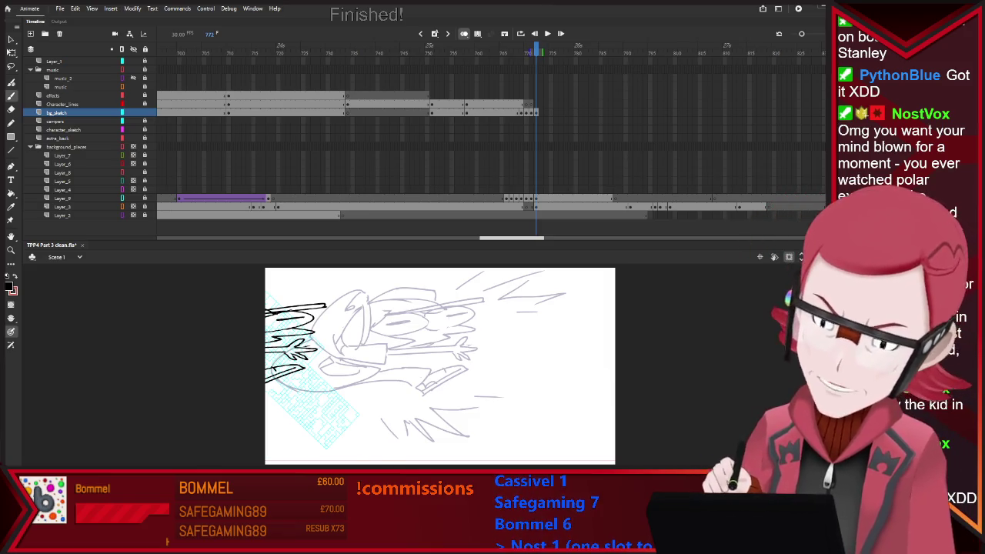
{"action": "key", "text": "comma"}
{"action": "key", "text": "comma"}
{"action": "key", "text": "comma"}
{"action": "key", "text": "period"}
{"action": "key", "text": "period"}
{"action": "key", "text": "period"}
{"action": "key", "text": "period"}
{"action": "key", "text": "period"}
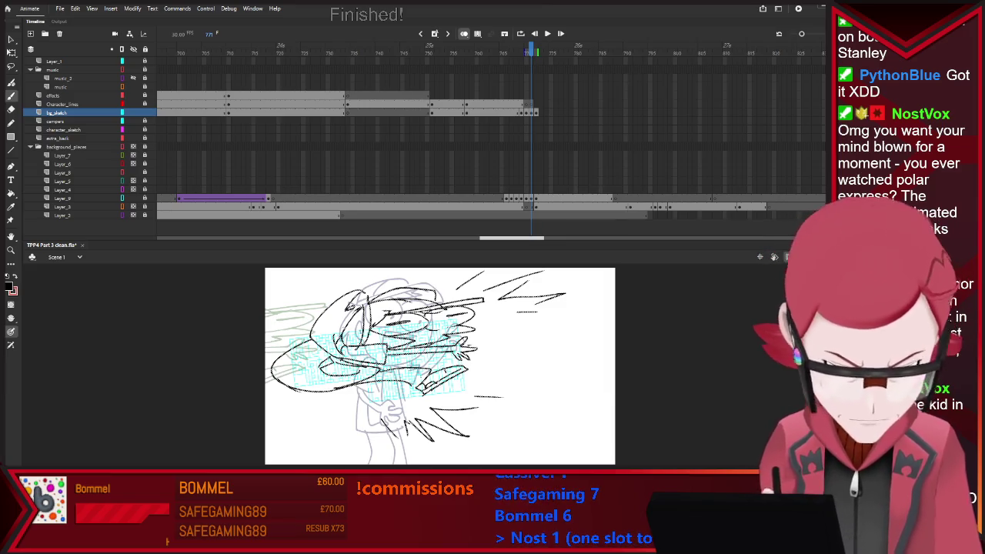
Step: Select Layer_3 and play back through the frames leading up to the impact
{"action": "left_click", "coordinate": [527, 207]}
{"action": "key", "text": "comma"}
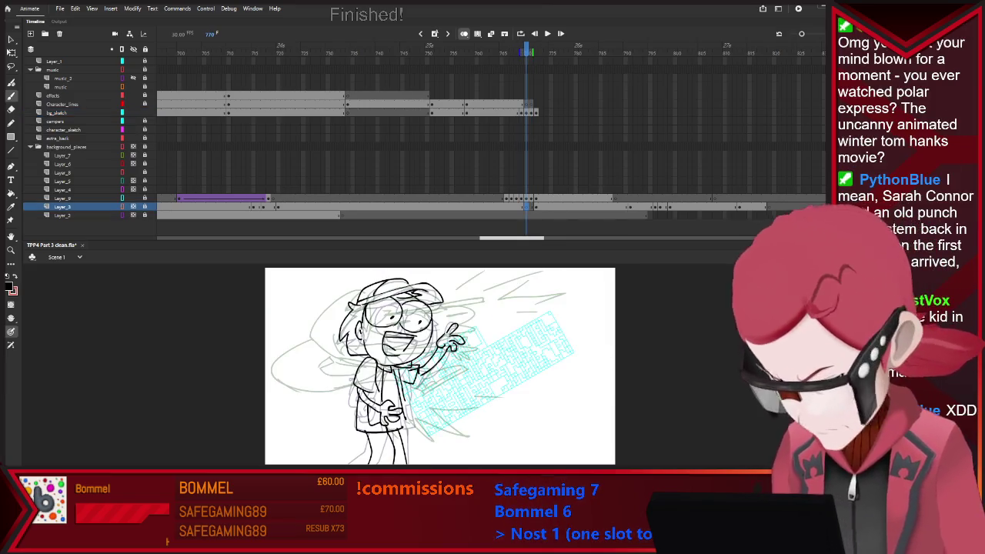
{"action": "key", "text": "comma"}
{"action": "key", "text": "comma"}
{"action": "key", "text": "Return"}
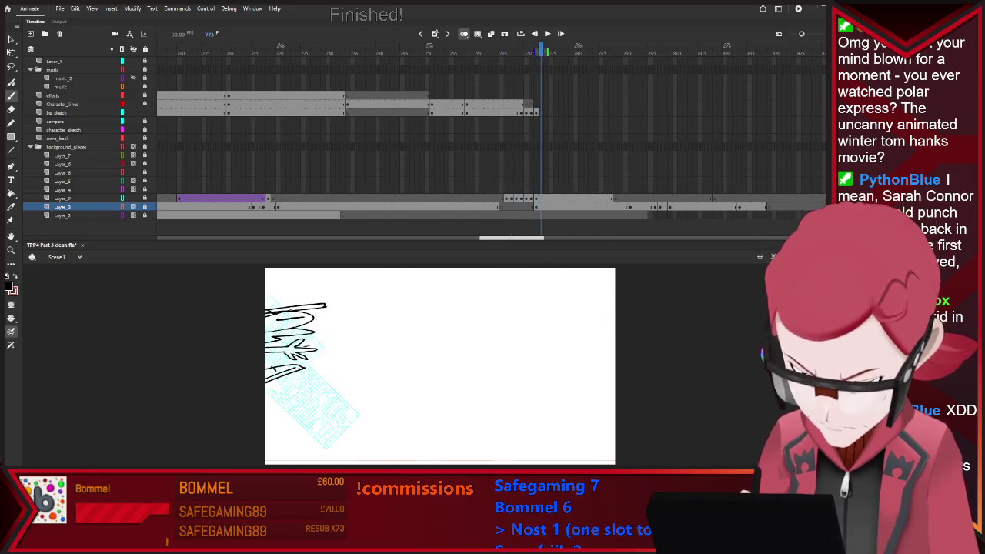
Step: On Character_lines, scrub back and forth around frames 768 and 769 to compare drawings
{"action": "left_click", "coordinate": [528, 104]}
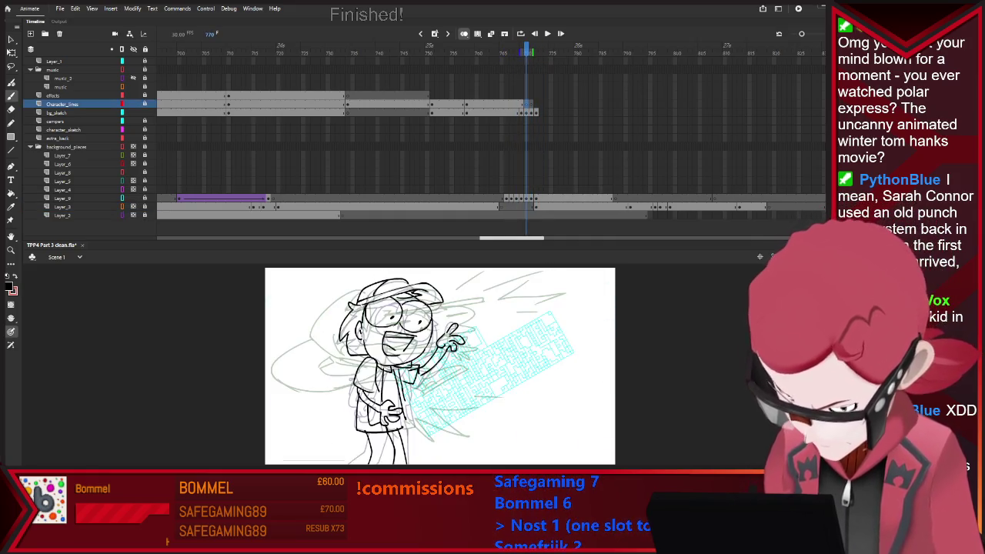
{"action": "key", "text": "comma"}
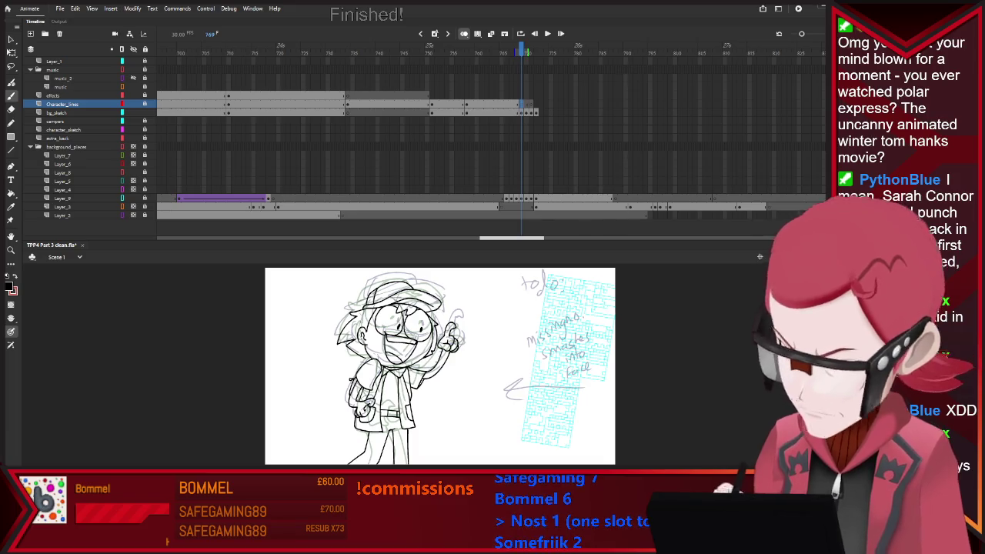
{"action": "key", "text": "comma"}
{"action": "key", "text": "period"}
{"action": "key", "text": "comma"}
{"action": "key", "text": "period"}
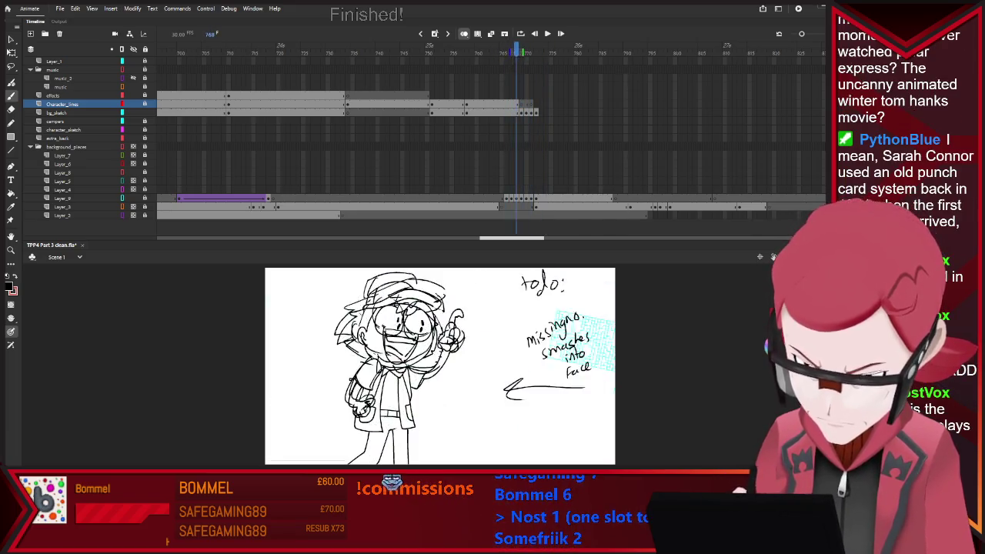
{"action": "key", "text": "period"}
{"action": "key", "text": "comma"}
{"action": "key", "text": "comma"}
{"action": "key", "text": "comma"}
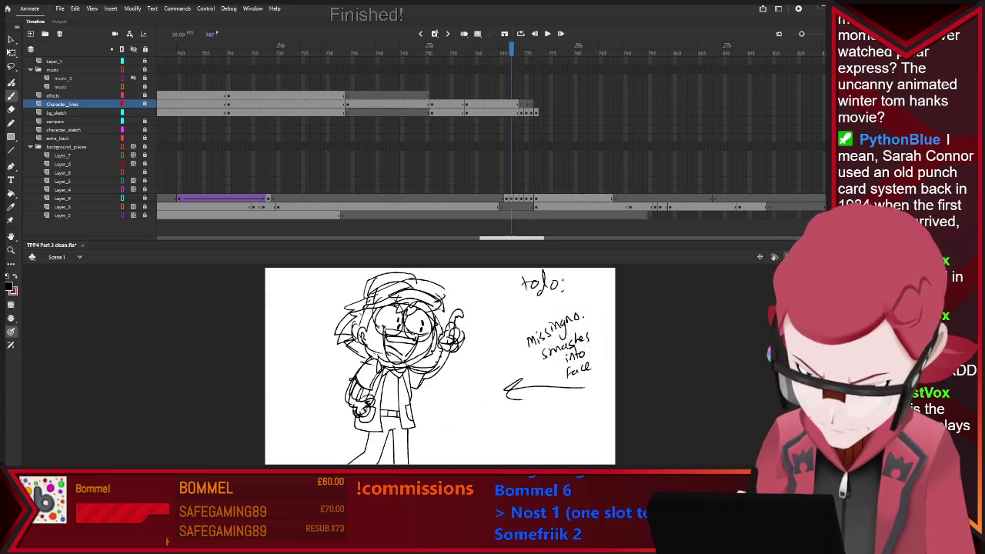
{"action": "key", "text": "period"}
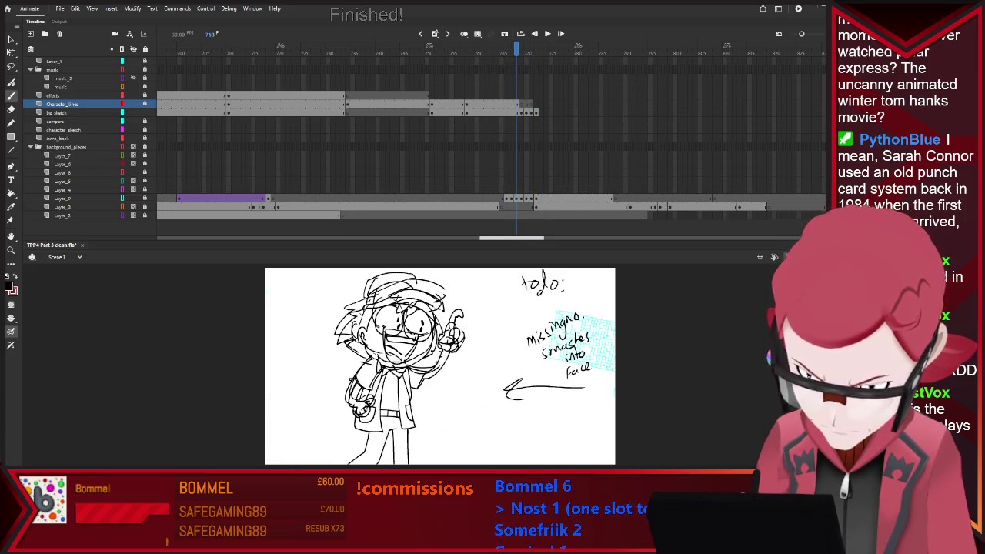
{"action": "key", "text": "period"}
{"action": "key", "text": "comma"}
{"action": "key", "text": "comma"}
{"action": "key", "text": "comma"}
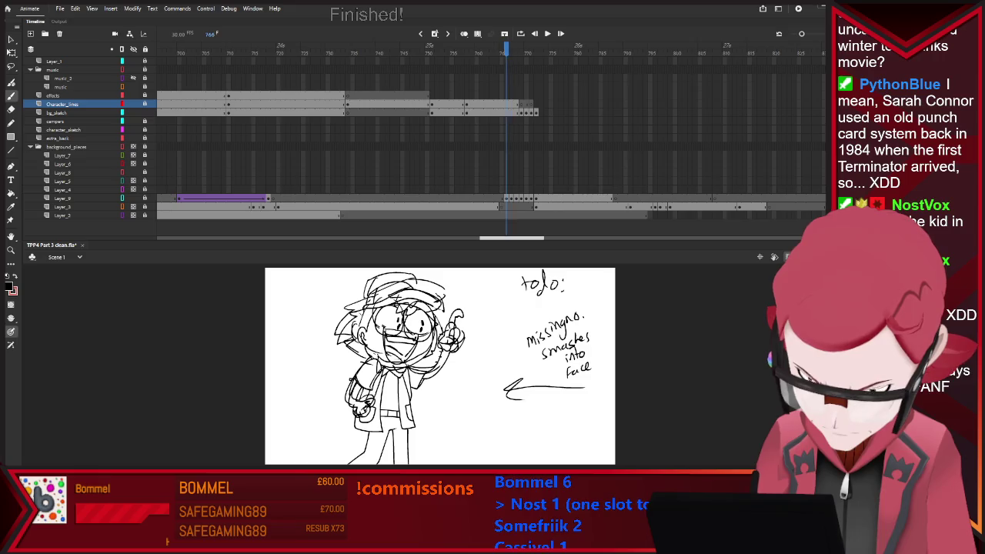
{"action": "key", "text": "period"}
{"action": "key", "text": "period"}
{"action": "key", "text": "period"}
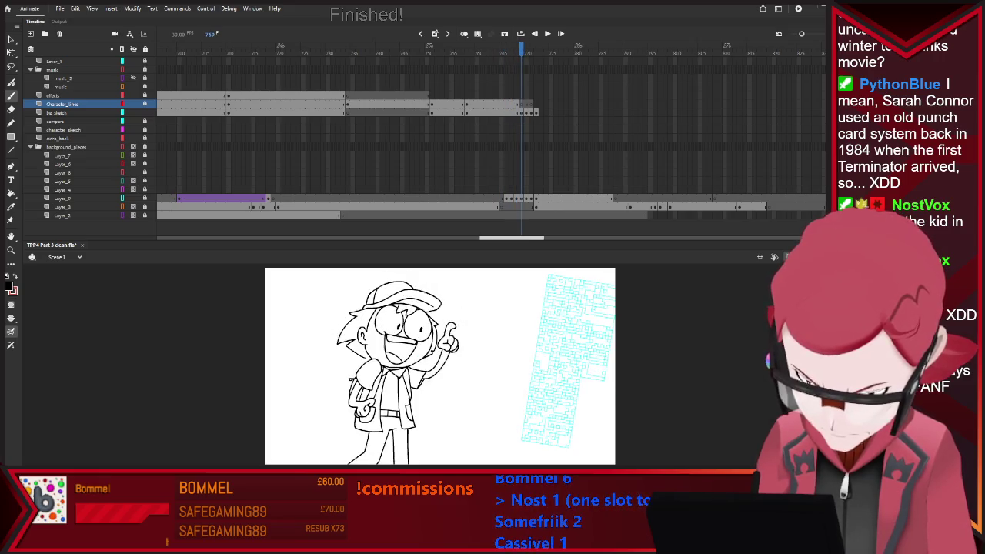
{"action": "key", "text": "period"}
{"action": "key", "text": "comma"}
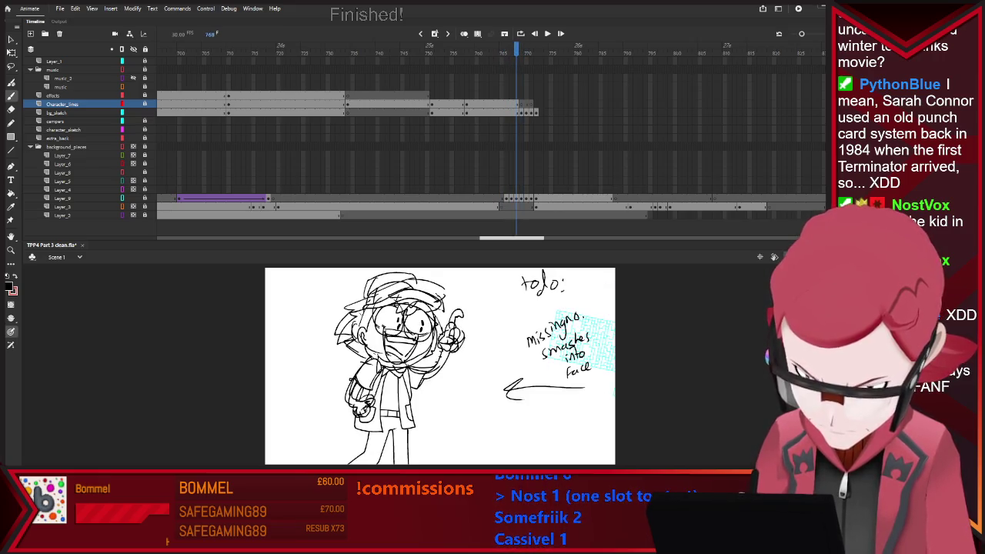
Step: Show the MissingNo block in full colour, then scribble black lines over it at frame 772
{"action": "left_click", "coordinate": [472, 112]}
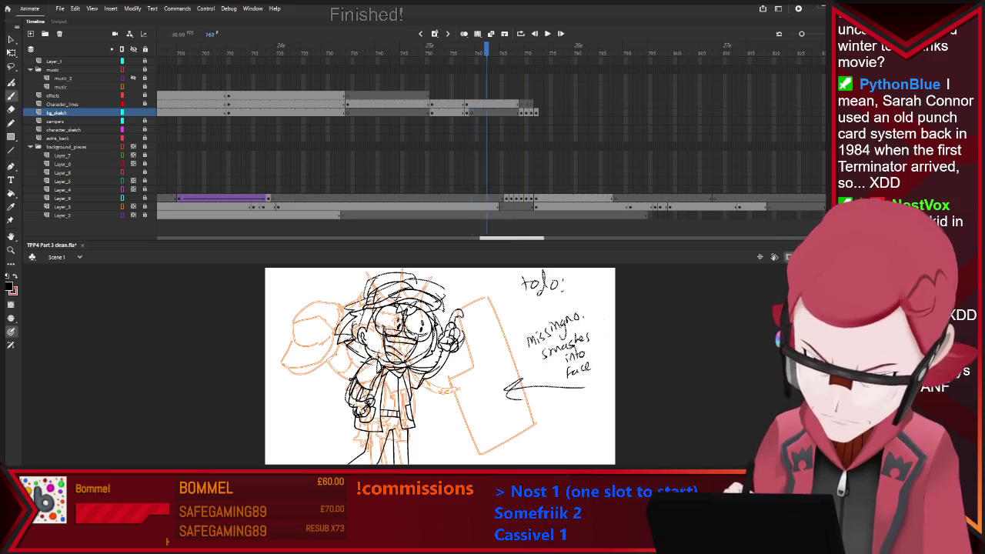
{"action": "key", "text": "period"}
{"action": "key", "text": "period"}
{"action": "key", "text": "period"}
{"action": "key", "text": "period"}
{"action": "key", "text": "period"}
{"action": "key", "text": "comma"}
{"action": "key", "text": "comma"}
{"action": "key", "text": "comma"}
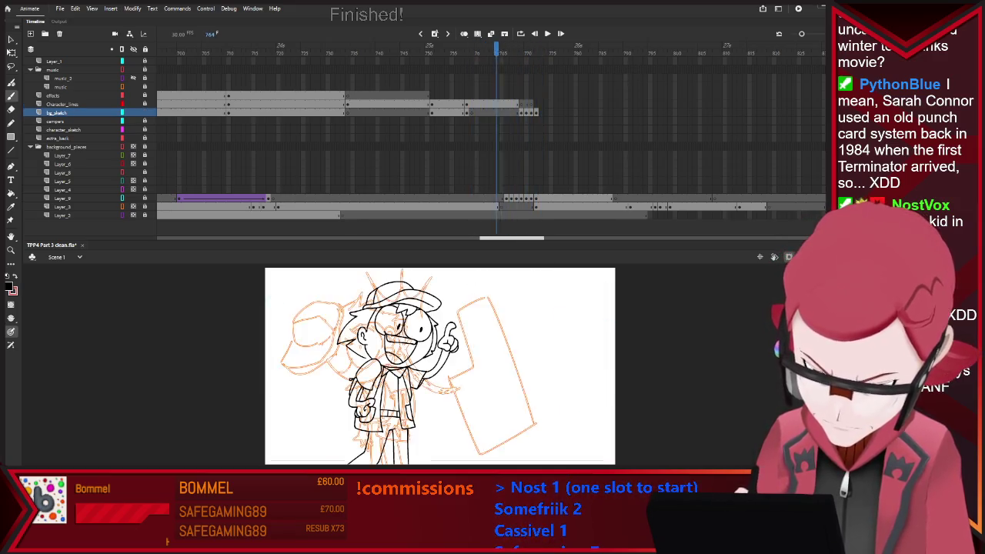
{"action": "key", "text": "period"}
{"action": "key", "text": "period"}
{"action": "key", "text": "period"}
{"action": "key", "text": "period"}
{"action": "key", "text": "period"}
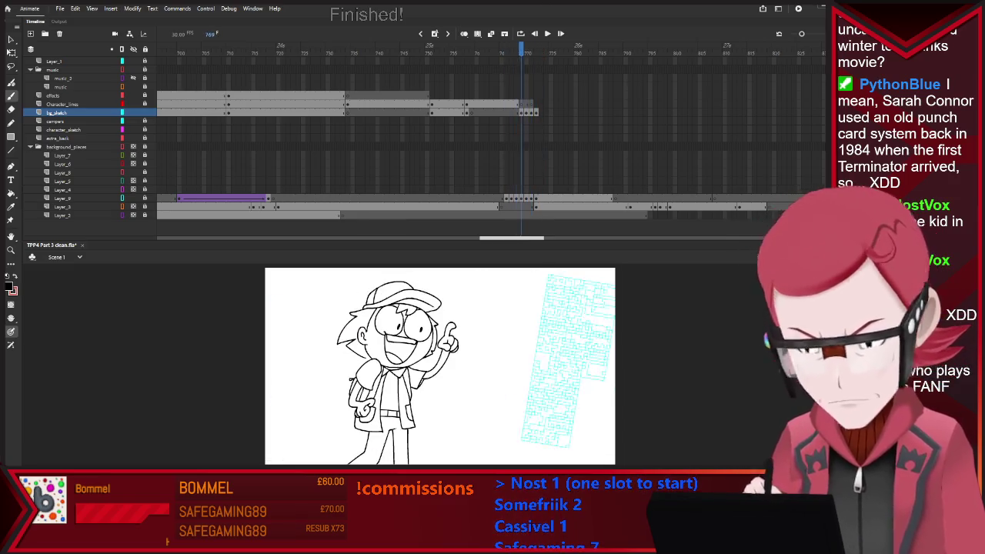
{"action": "key", "text": "comma"}
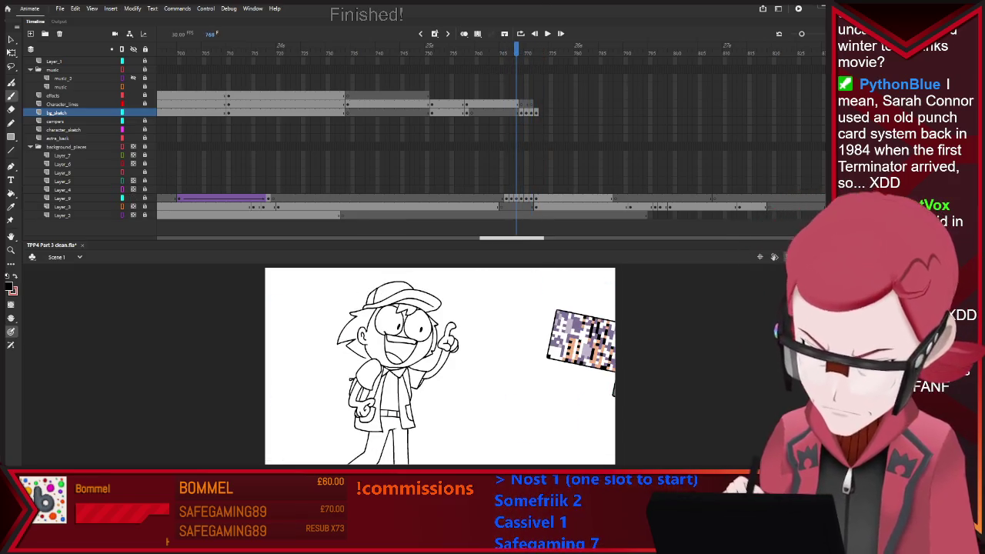
{"action": "key", "text": "period"}
{"action": "key", "text": "period"}
{"action": "key", "text": "period"}
{"action": "key", "text": "comma"}
{"action": "key", "text": "comma"}
{"action": "key", "text": "comma"}
{"action": "key", "text": "comma"}
{"action": "key", "text": "comma"}
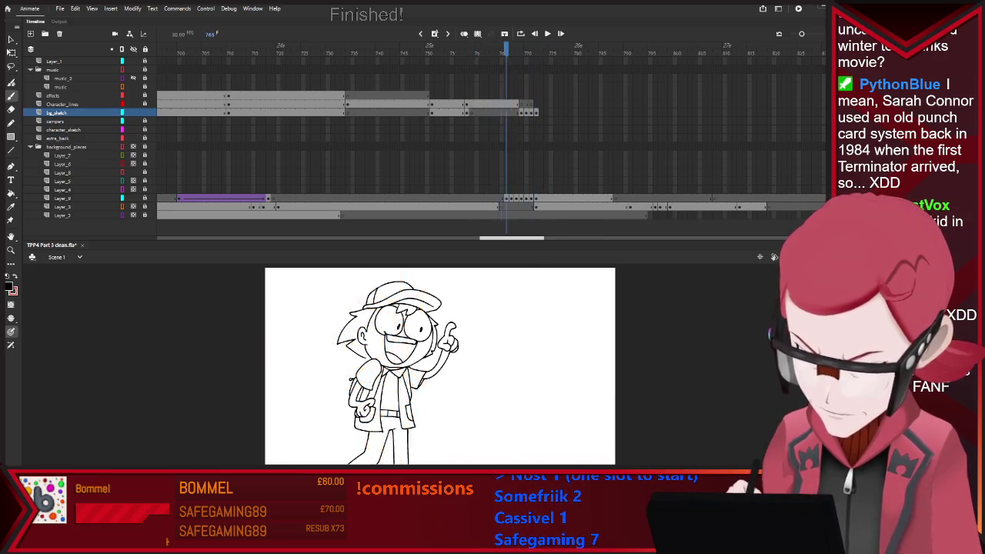
{"action": "key", "text": "period"}
{"action": "key", "text": "period"}
{"action": "key", "text": "period"}
{"action": "key", "text": "period"}
{"action": "key", "text": "period"}
{"action": "key", "text": "period"}
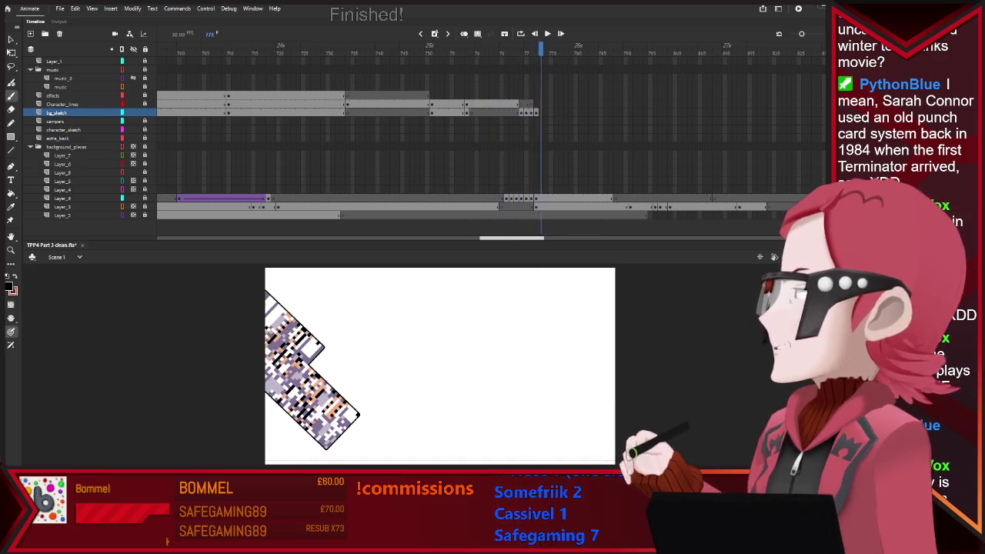
{"action": "key", "text": "comma"}
{"action": "left_click_drag", "start_coordinate": [326, 306], "coordinate": [269, 369]}
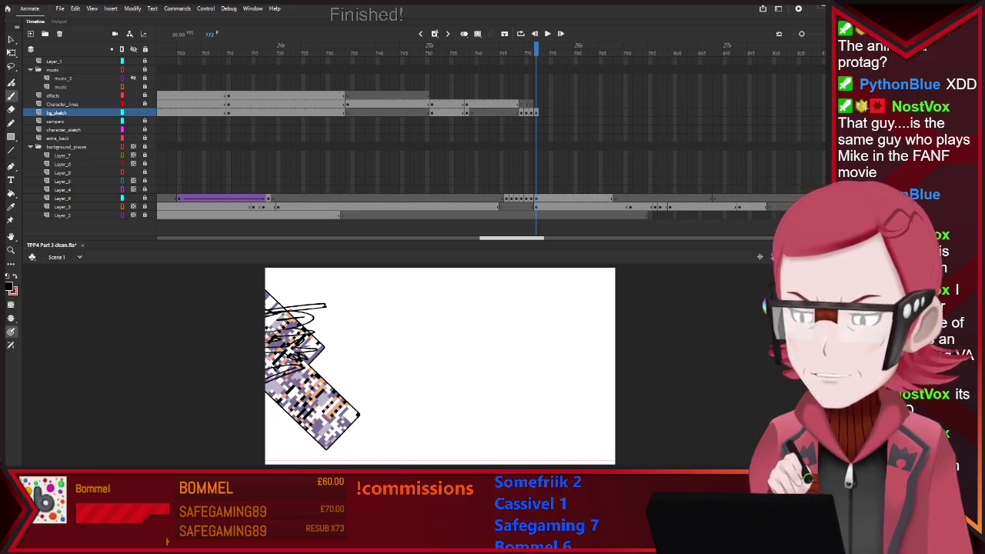
{"action": "key", "text": "comma"}
{"action": "key", "text": "comma"}
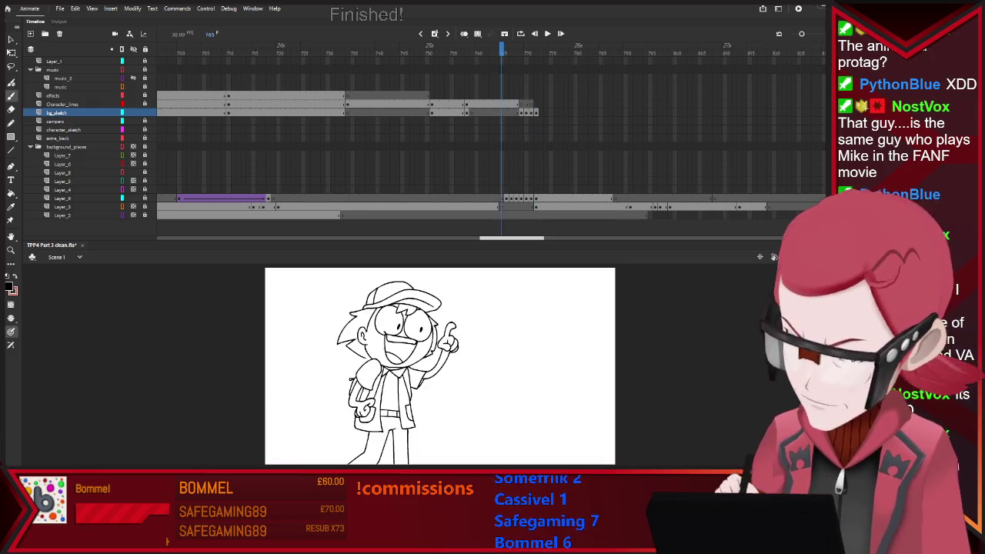
{"action": "key", "text": "comma"}
{"action": "key", "text": "period"}
{"action": "key", "text": "period"}
{"action": "key", "text": "period"}
{"action": "key", "text": "comma"}
{"action": "key", "text": "comma"}
{"action": "key", "text": "comma"}
{"action": "key", "text": "period"}
{"action": "key", "text": "period"}
{"action": "key", "text": "period"}
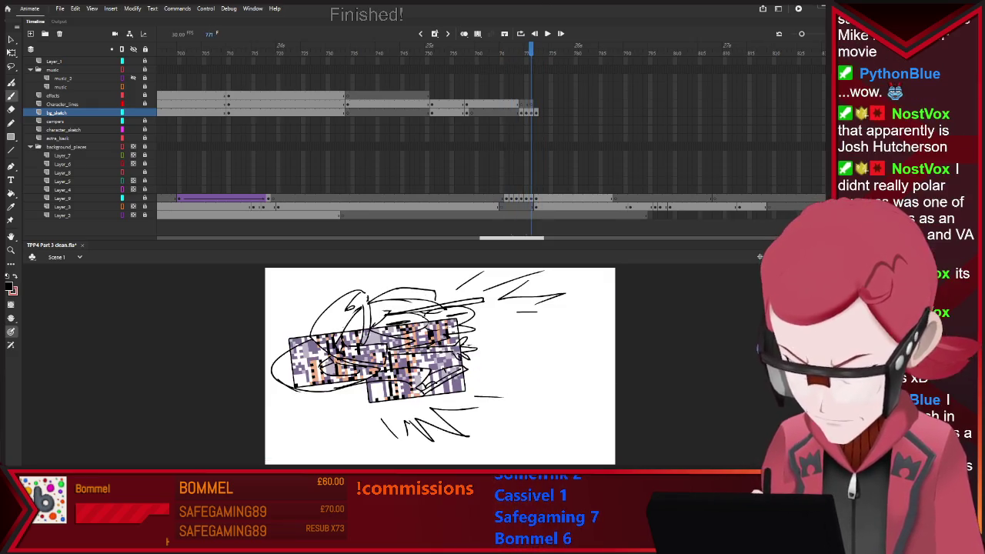
{"action": "key", "text": "comma"}
{"action": "key", "text": "period"}
{"action": "key", "text": "comma"}
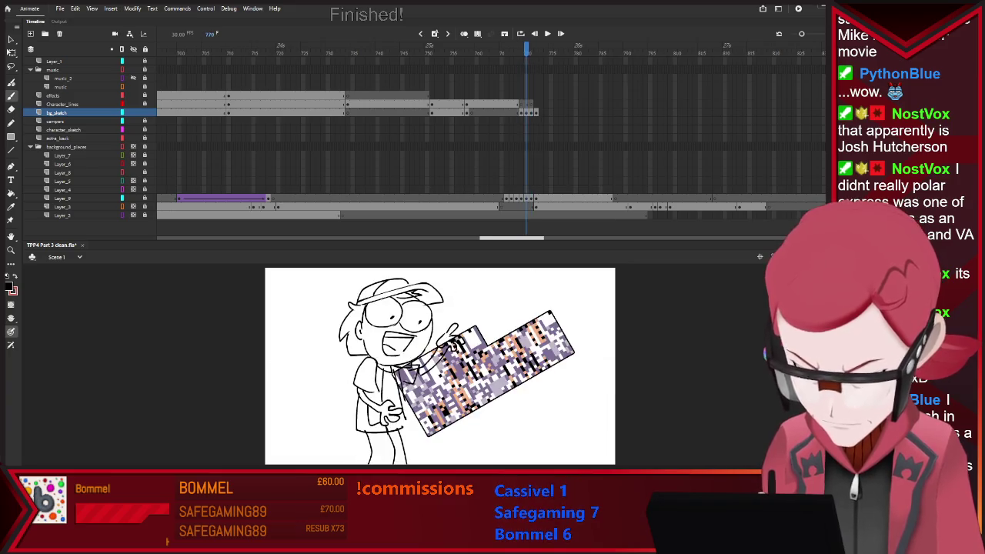
{"action": "key", "text": "period"}
{"action": "key", "text": "comma"}
{"action": "key", "text": "period"}
{"action": "key", "text": "comma"}
{"action": "key", "text": "period"}
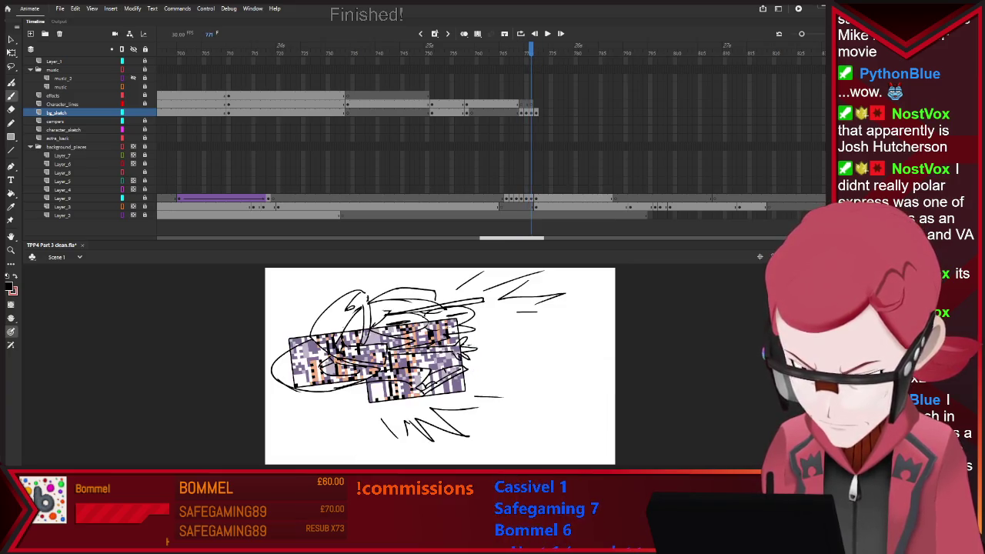
{"action": "key", "text": "v"}
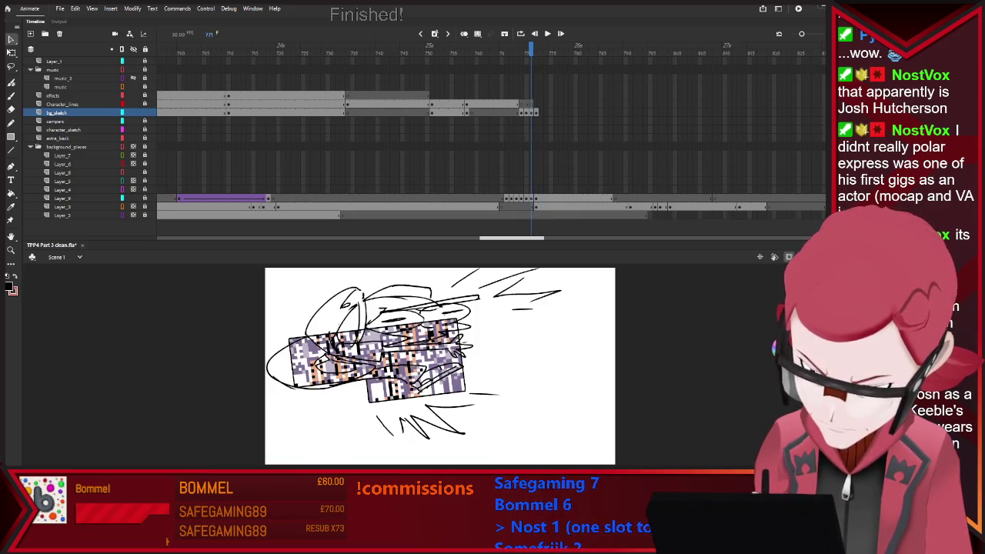
{"action": "key", "text": "period"}
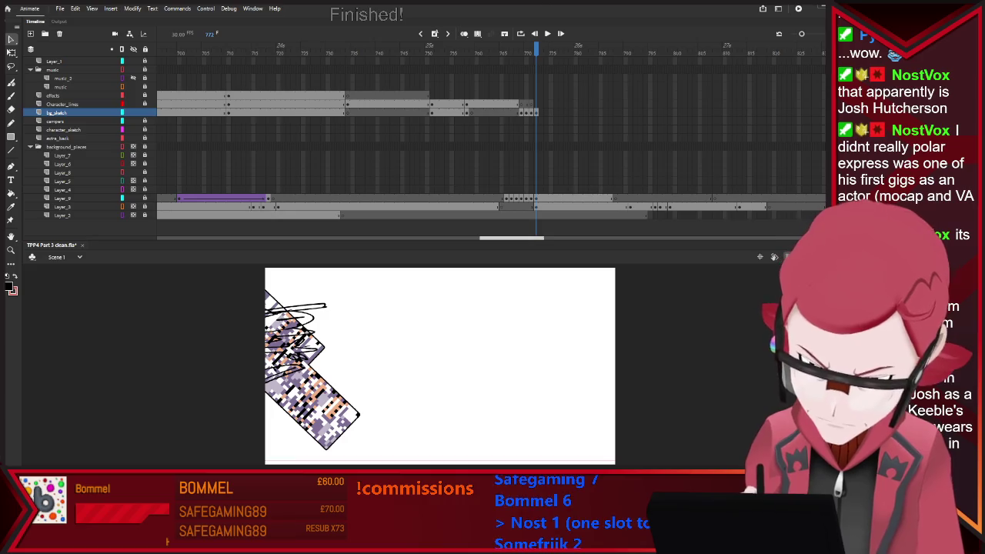
{"action": "key", "text": "b"}
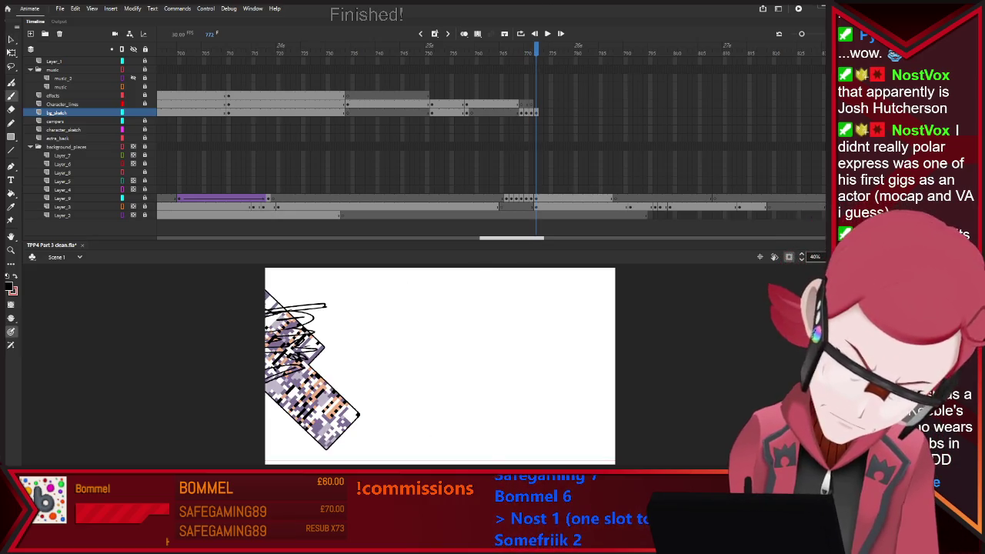
Step: Brush a stroke near the bottom of the stage and four short speed lines on the right
{"action": "left_click_drag", "start_coordinate": [465, 437], "coordinate": [491, 464]}
{"action": "left_click_drag", "start_coordinate": [573, 437], "coordinate": [531, 412]}
{"action": "left_click_drag", "start_coordinate": [598, 329], "coordinate": [564, 343]}
{"action": "left_click_drag", "start_coordinate": [605, 389], "coordinate": [577, 387]}
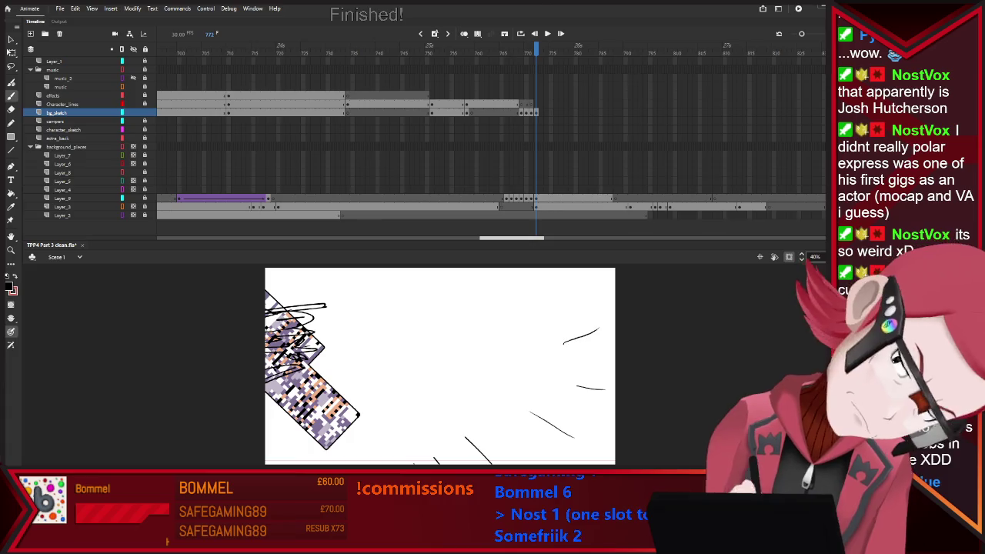
{"action": "mouse_move", "coordinate": [578, 292]}
{"action": "left_mouse_down"}
{"action": "mouse_move", "coordinate": [555, 310]}
{"action": "mouse_move", "coordinate": [518, 286]}
{"action": "left_mouse_up"}
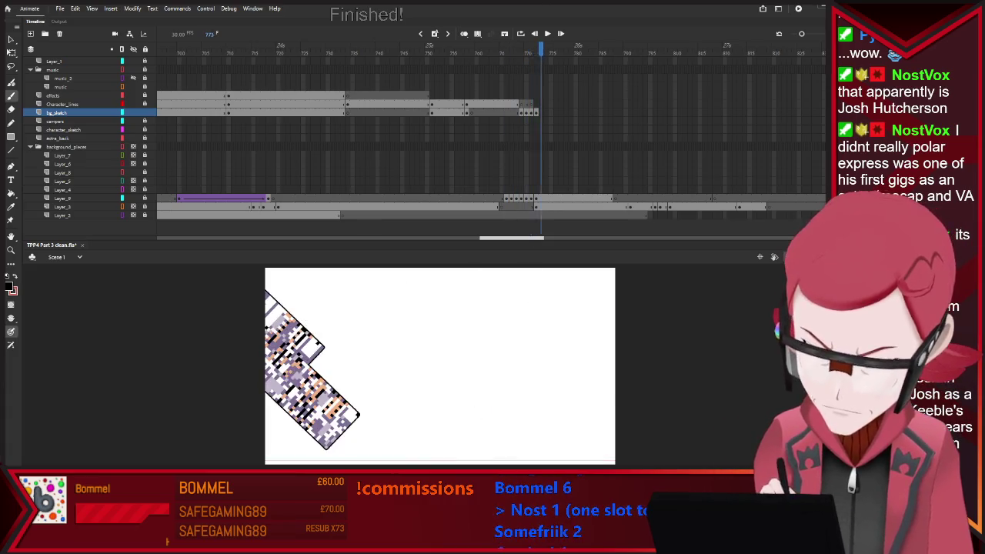
{"action": "key", "text": "period"}
{"action": "key", "text": "period"}
{"action": "key", "text": "period"}
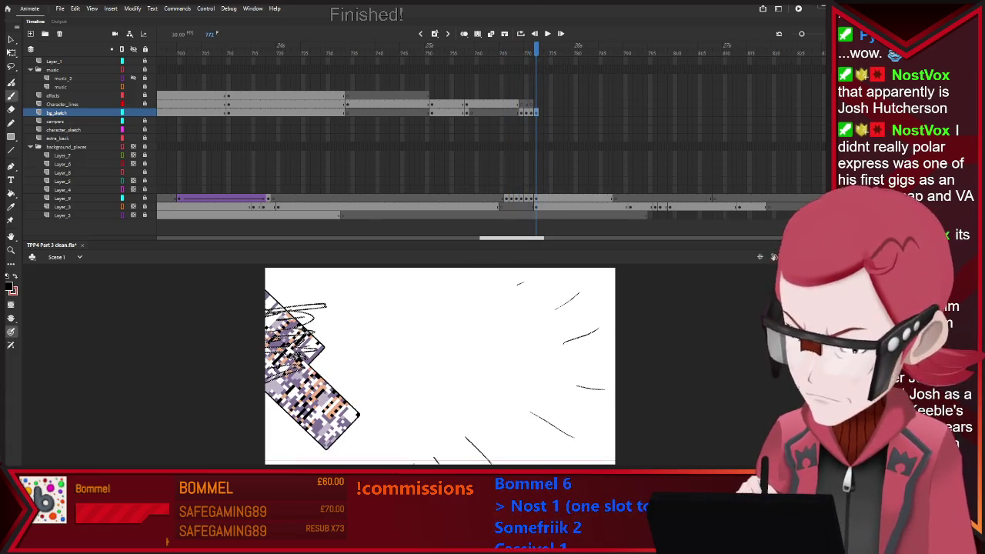
Step: Erase those speed lines and the bottom stroke again
{"action": "key", "text": "e"}
{"action": "left_click_drag", "start_coordinate": [522, 283], "coordinate": [574, 298]}
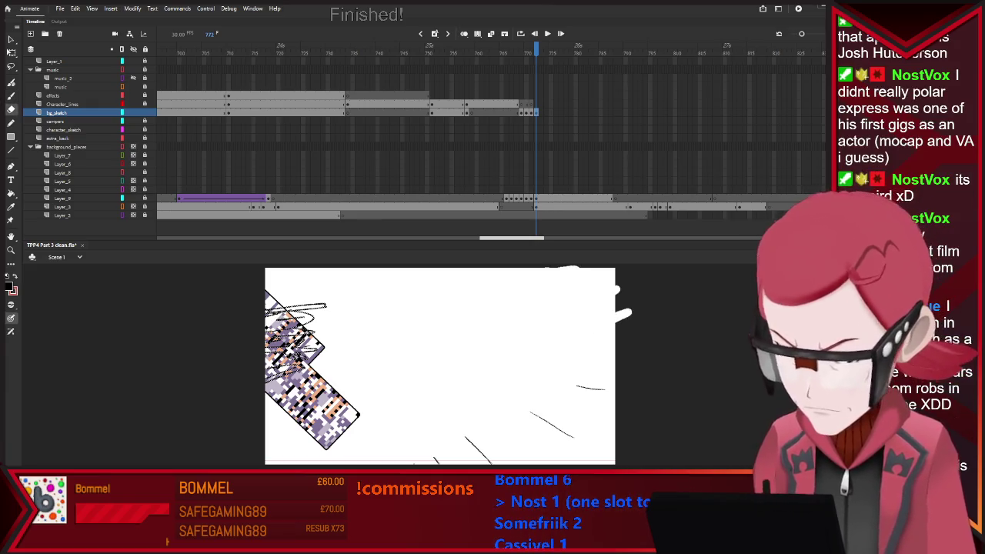
{"action": "left_click_drag", "start_coordinate": [581, 337], "coordinate": [592, 389]}
{"action": "left_click_drag", "start_coordinate": [531, 412], "coordinate": [573, 439]}
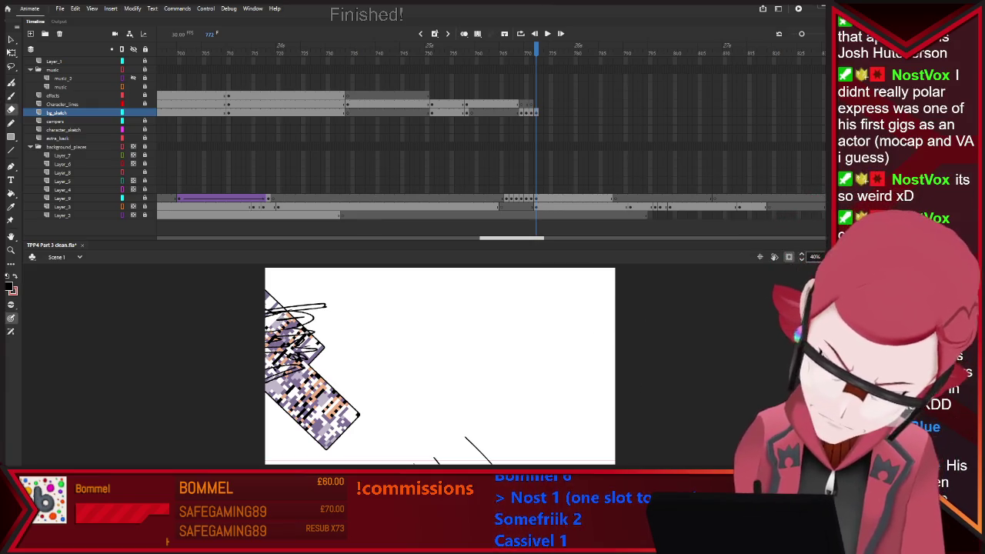
{"action": "left_click_drag", "start_coordinate": [464, 437], "coordinate": [492, 463]}
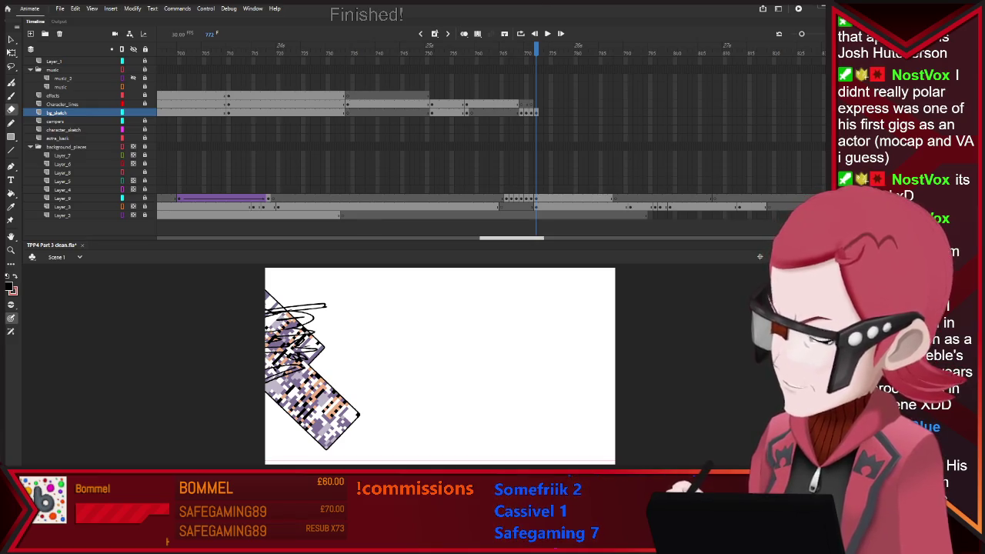
Step: Reveal the off-stage artwork and play back the impact frames to frame 770
{"action": "key", "text": "ctrl+shift+c"}
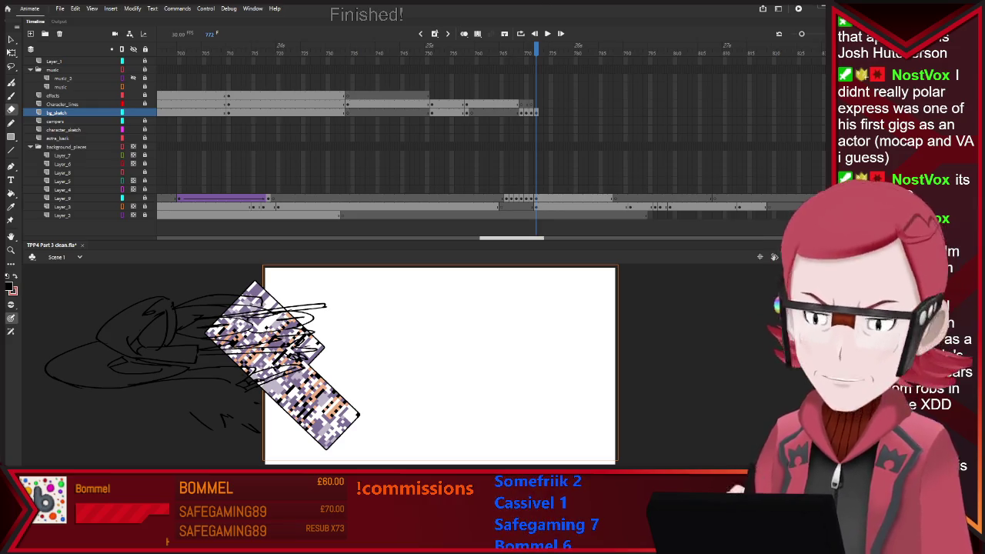
{"action": "key", "text": "b"}
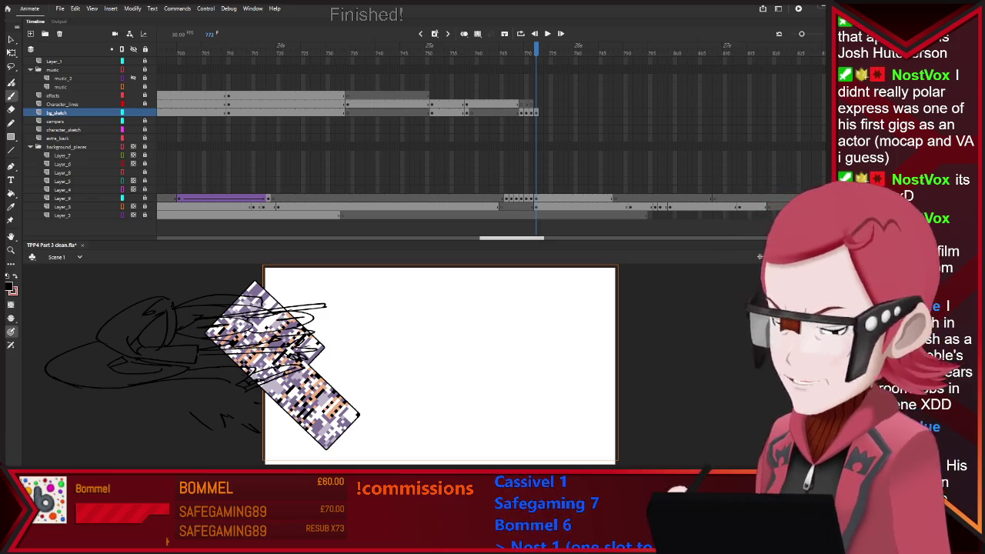
{"action": "key", "text": "Return"}
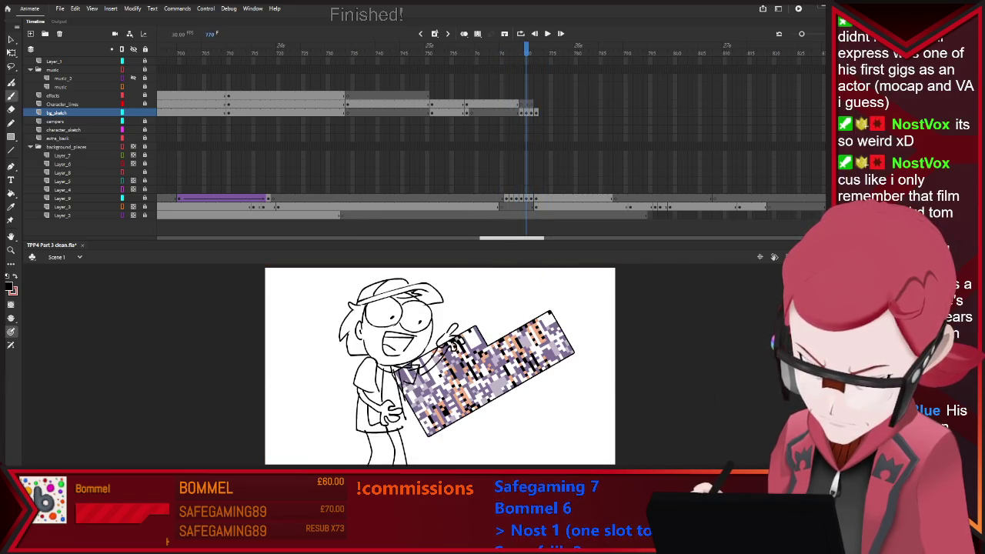
Step: Go to frame 750 on Character_lines and clear its old capped-character drawing
{"action": "key", "text": "comma"}
{"action": "key", "text": "comma"}
{"action": "key", "text": "comma"}
{"action": "key", "text": "comma"}
{"action": "key", "text": "comma"}
{"action": "key", "text": "comma"}
{"action": "key", "text": "comma"}
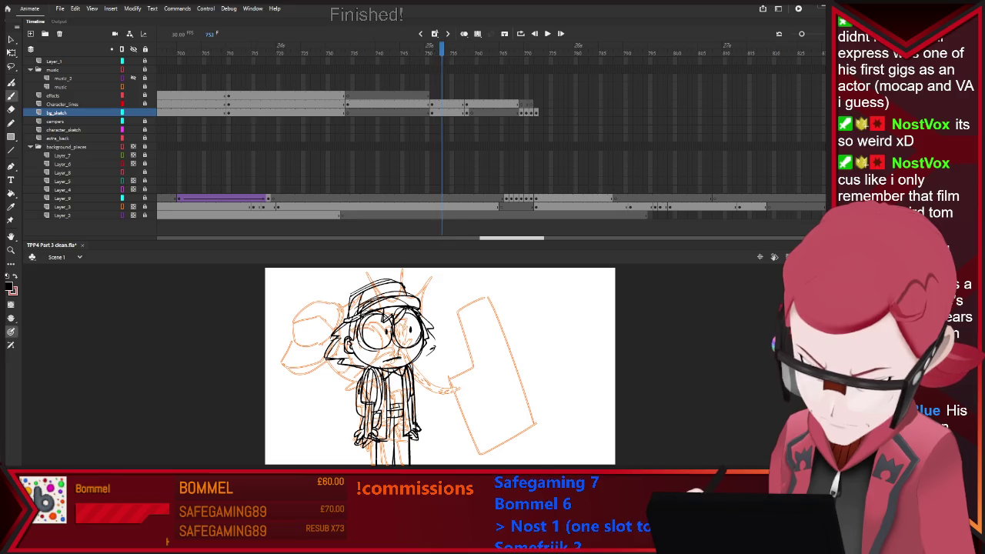
{"action": "key", "text": "period"}
{"action": "key", "text": "period"}
{"action": "key", "text": "period"}
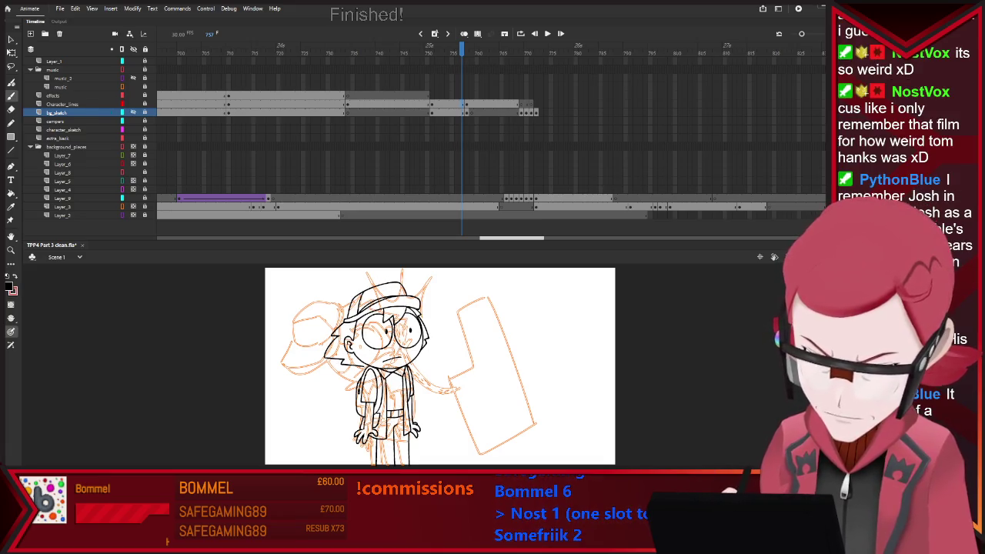
{"action": "left_click", "coordinate": [61, 104]}
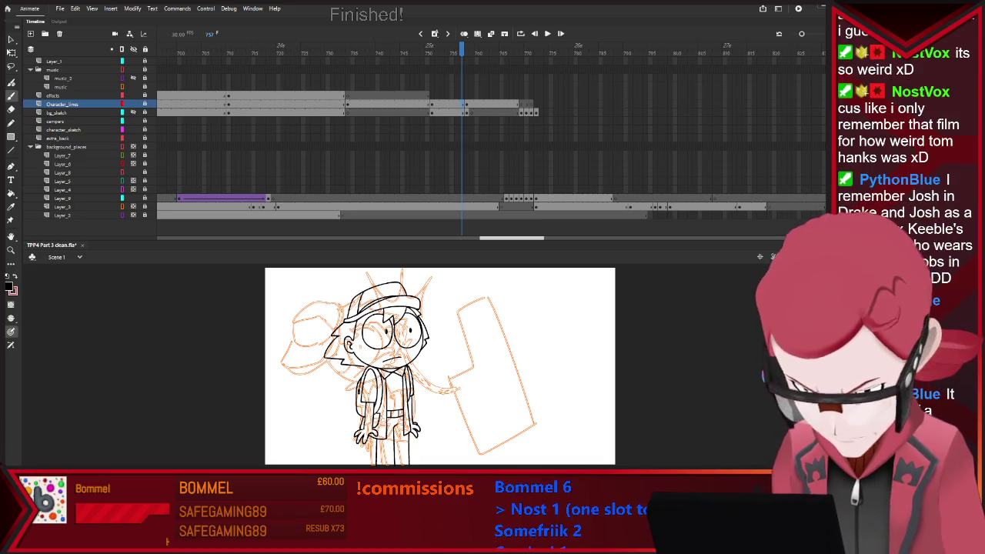
{"action": "left_click", "coordinate": [502, 206]}
{"action": "left_click", "coordinate": [396, 206]}
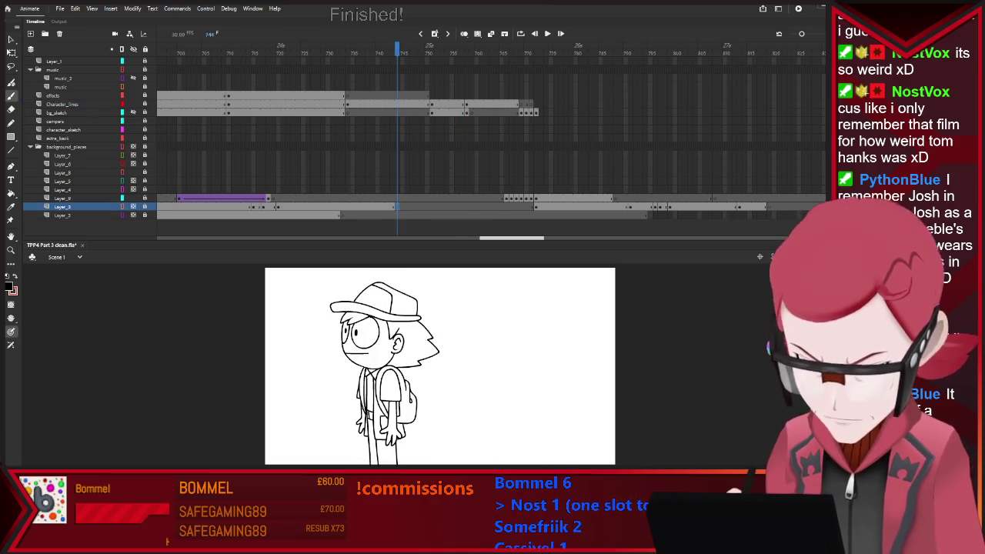
{"action": "key", "text": "period"}
{"action": "key", "text": "period"}
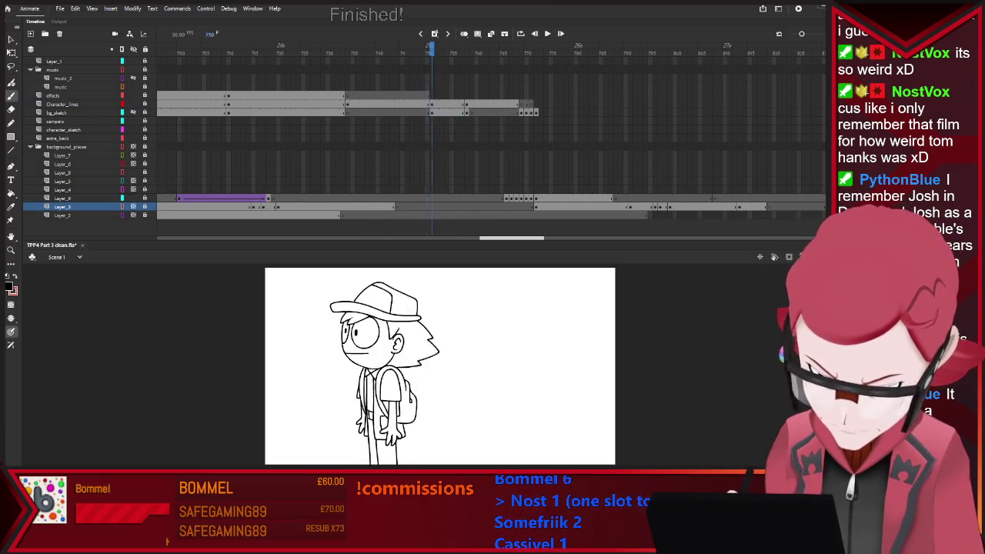
{"action": "key", "text": "period"}
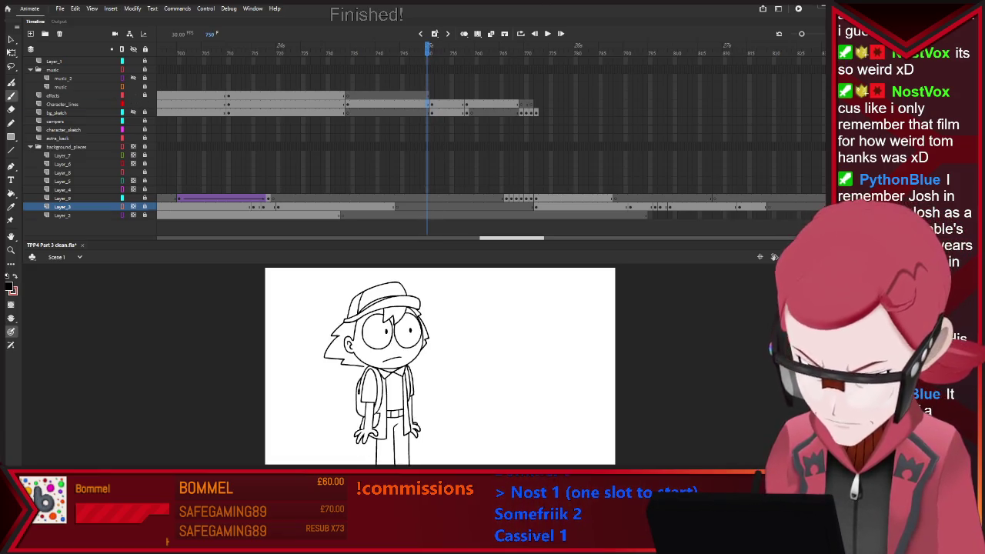
{"action": "key", "text": "ctrl+z"}
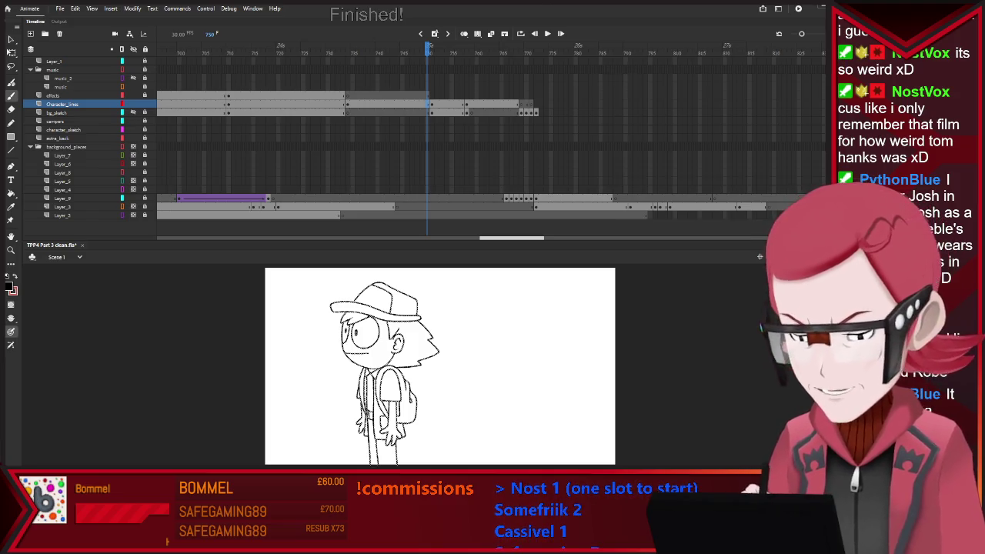
{"action": "key", "text": "ctrl+z"}
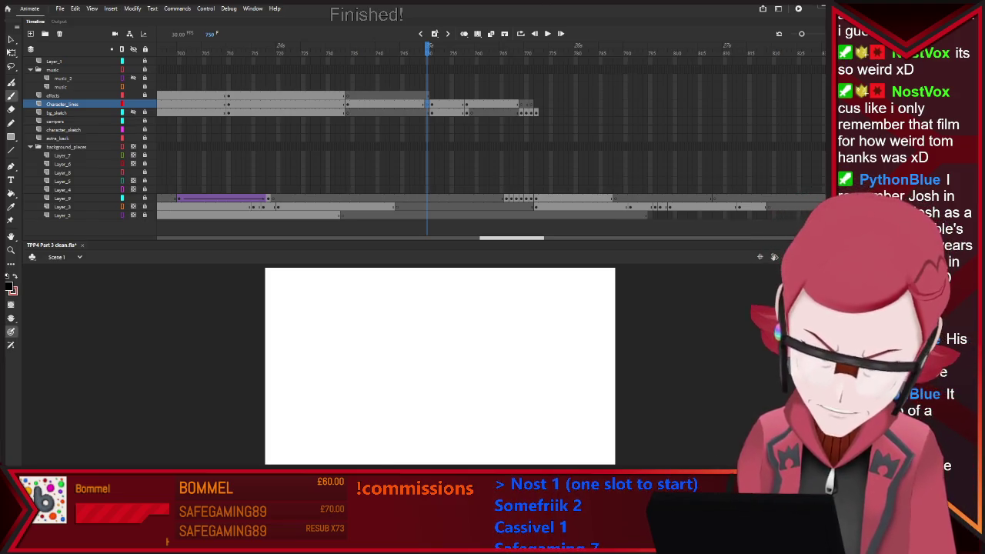
Step: Fit the stage to its panel, shrink the timeline, and turn on Onion Skin
{"action": "key", "text": "ctrl+2"}
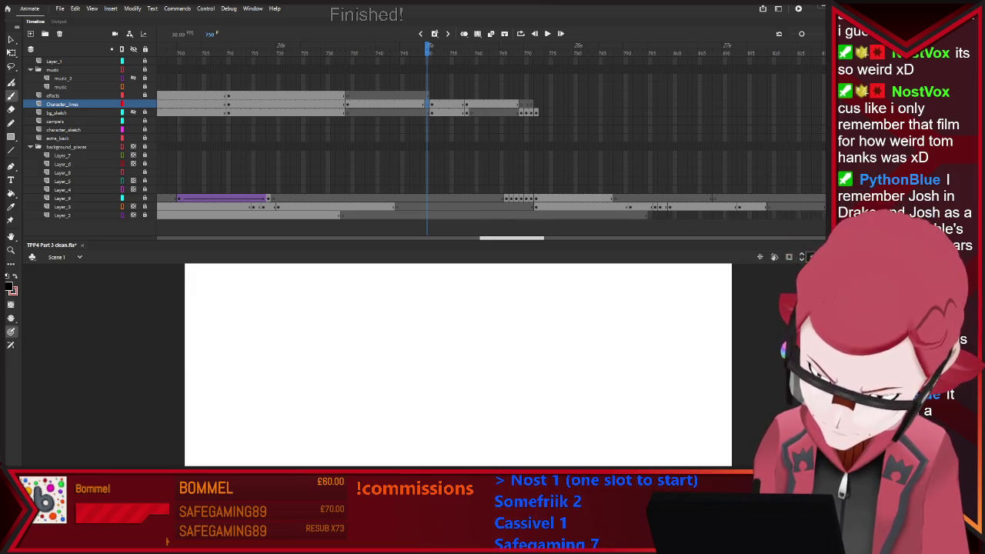
{"action": "left_click_drag", "start_coordinate": [492, 241], "coordinate": [492, 121]}
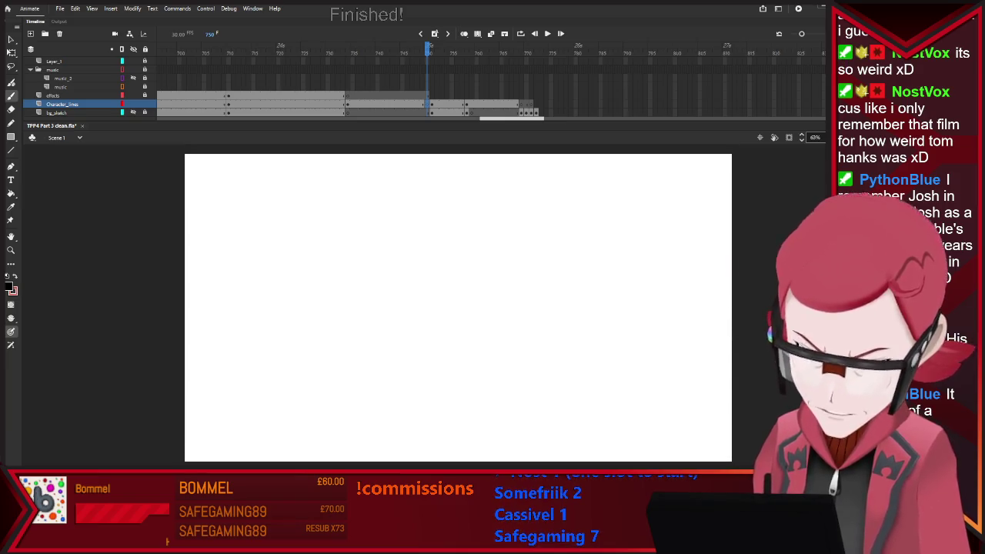
{"action": "key", "text": "alt+shift+o"}
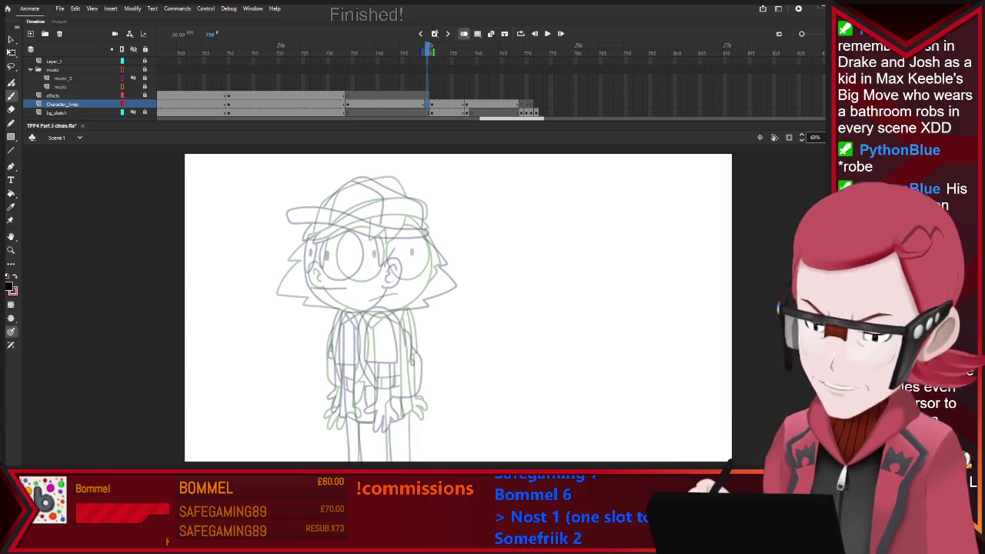
Step: Zoom in on the face and try a first lens arc, then undo it
{"action": "scroll", "coordinate": [297, 207], "scroll_direction": "up", "scroll_amount": 3}
{"action": "scroll", "coordinate": [447, 358], "scroll_direction": "up", "scroll_amount": 1}
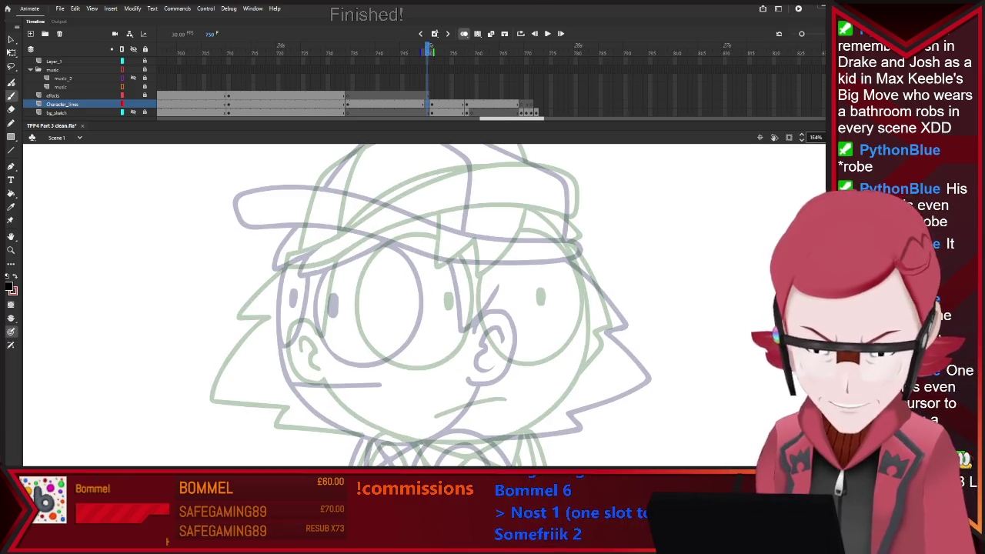
{"action": "scroll", "coordinate": [446, 357], "scroll_direction": "down", "scroll_amount": 1}
{"action": "scroll", "coordinate": [446, 357], "scroll_direction": "up", "scroll_amount": 1}
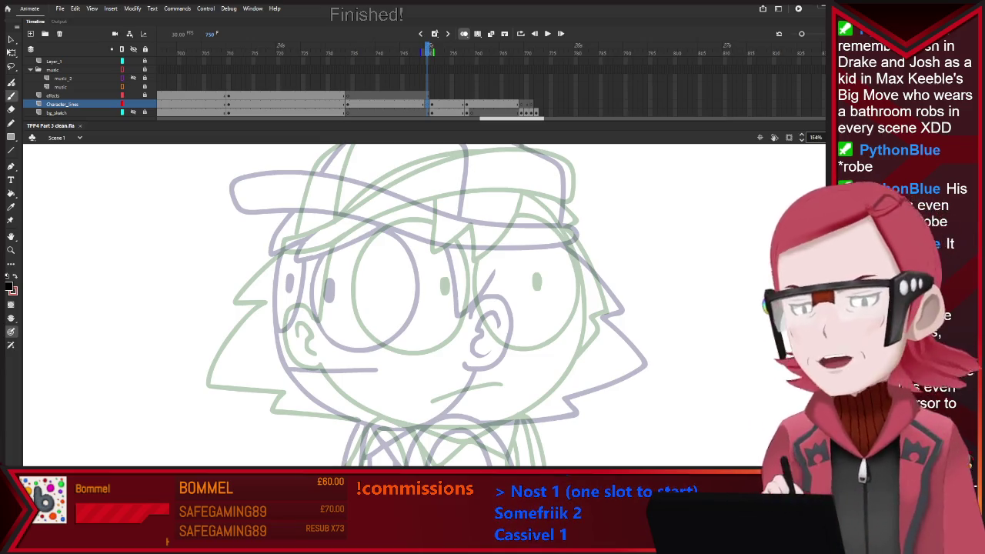
{"action": "left_click_drag", "start_coordinate": [340, 239], "coordinate": [361, 360]}
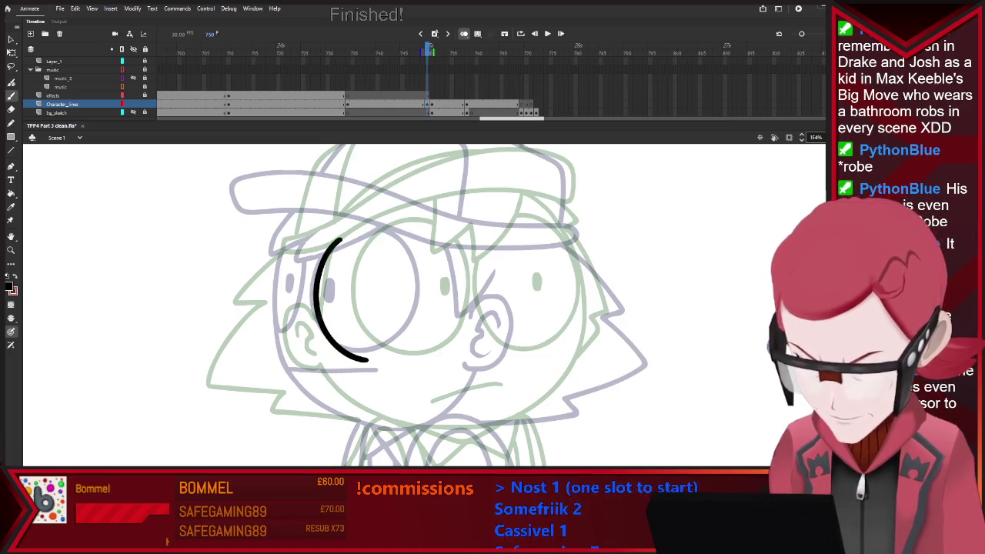
{"action": "key", "text": "ctrl+z"}
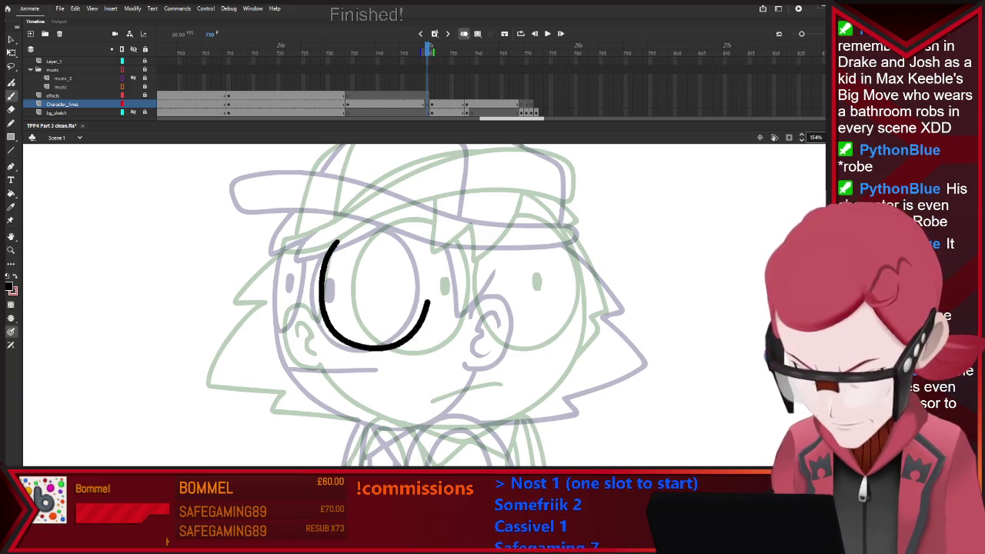
Step: Ink the larger right lens and smaller left lens as ellipses, with a pupil in the left
{"action": "left_click_drag", "start_coordinate": [339, 241], "coordinate": [352, 226]}
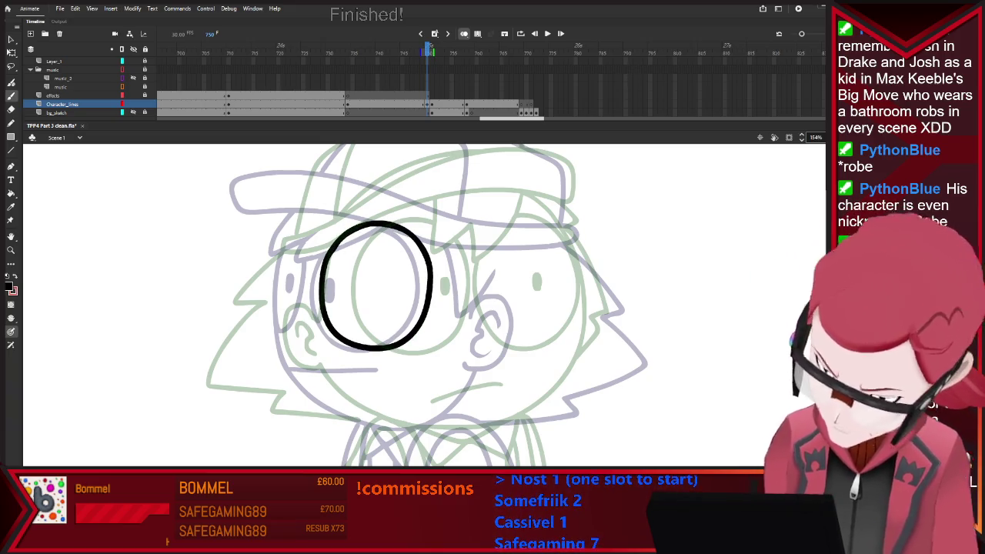
{"action": "left_click_drag", "start_coordinate": [350, 283], "coordinate": [353, 304]}
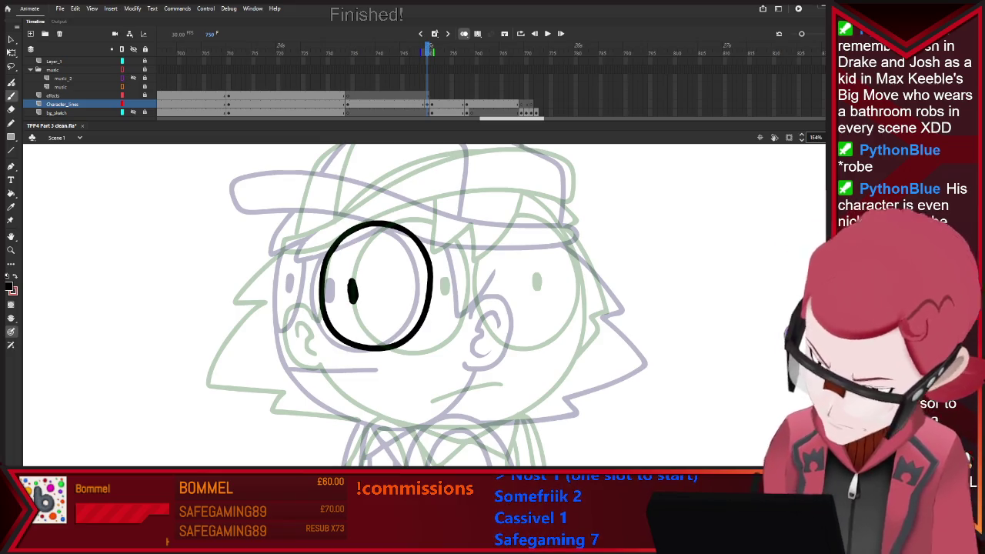
{"action": "left_click_drag", "start_coordinate": [311, 264], "coordinate": [310, 313]}
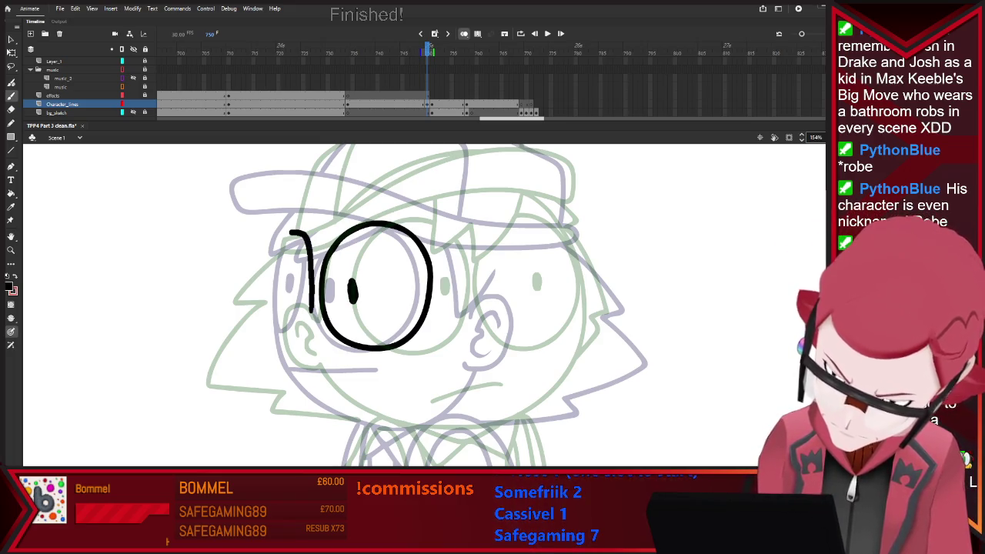
{"action": "mouse_move", "coordinate": [291, 230]}
{"action": "left_mouse_down"}
{"action": "mouse_move", "coordinate": [274, 311]}
{"action": "mouse_move", "coordinate": [309, 320]}
{"action": "left_mouse_up"}
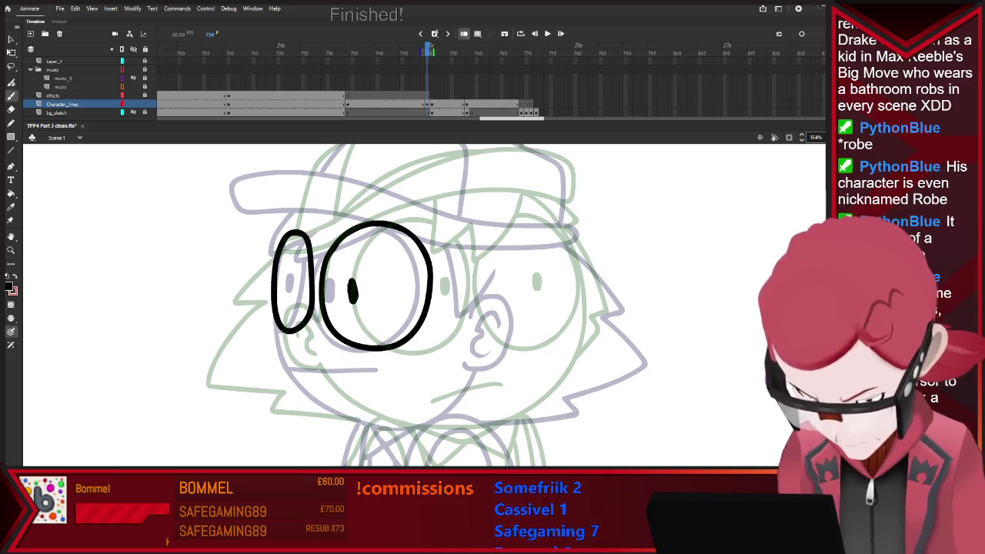
{"action": "left_click_drag", "start_coordinate": [297, 275], "coordinate": [297, 291]}
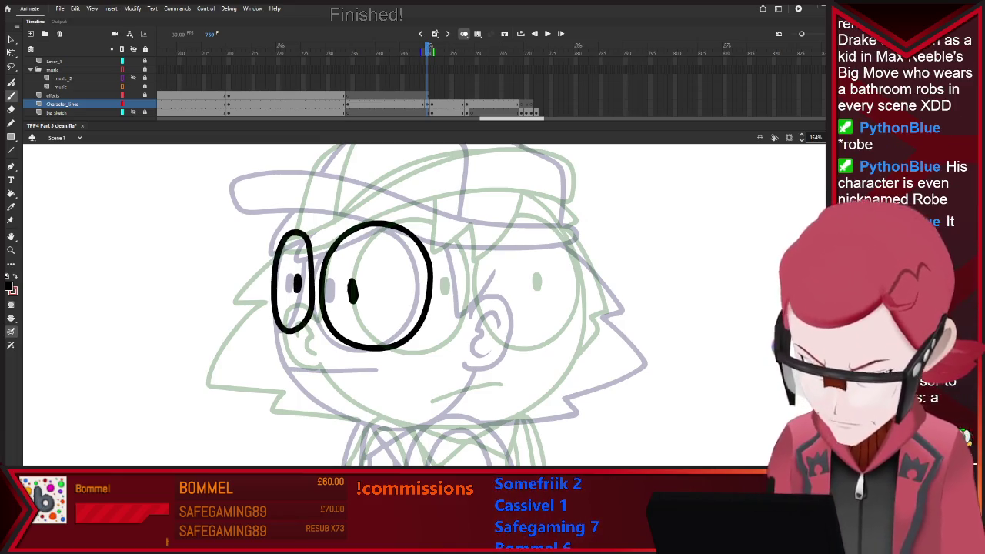
{"action": "key", "text": "ctrl+minus"}
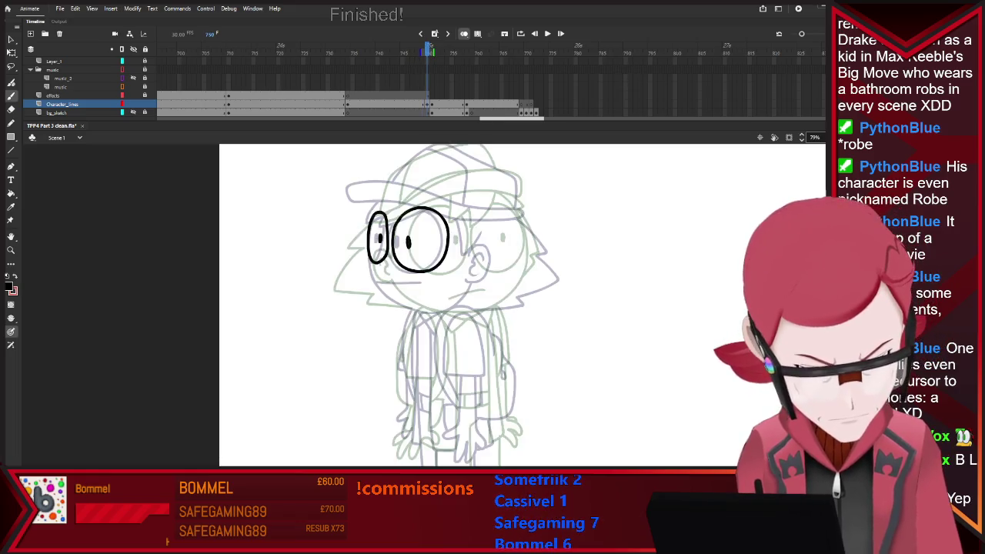
{"action": "key", "text": "ctrl+equal"}
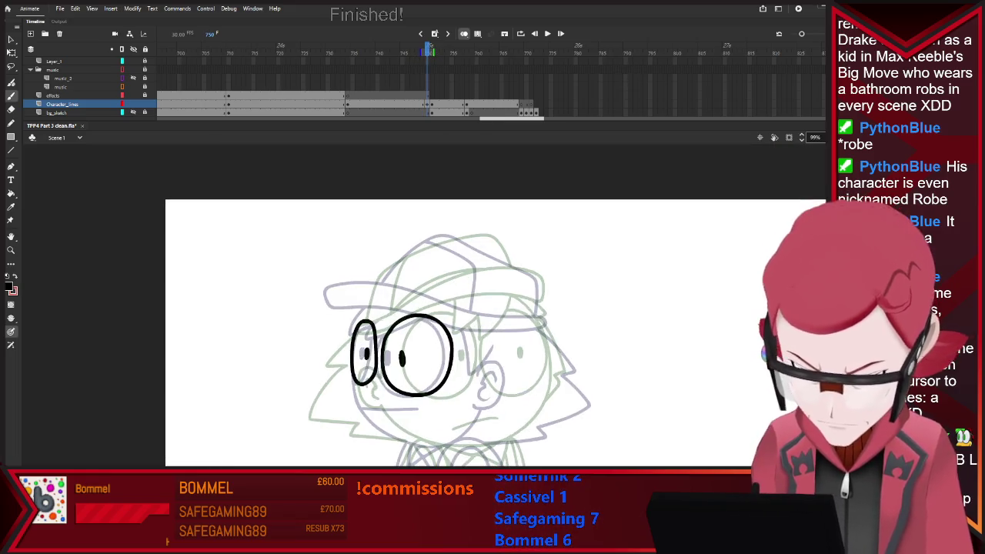
{"action": "key", "text": "ctrl+equal"}
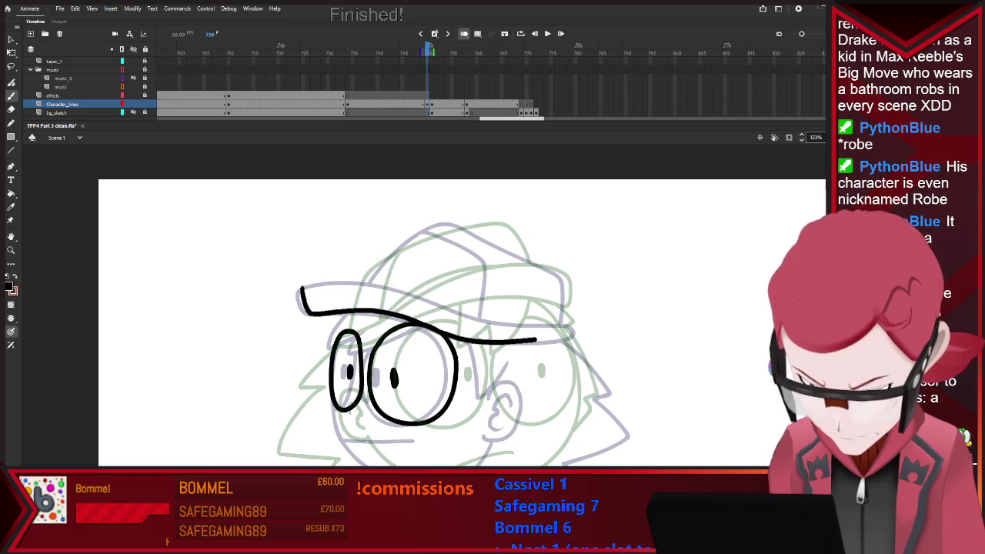
Step: Hook the brim's right end, compare with the previous frame, and erase its left end
{"action": "left_click_drag", "start_coordinate": [565, 318], "coordinate": [573, 330]}
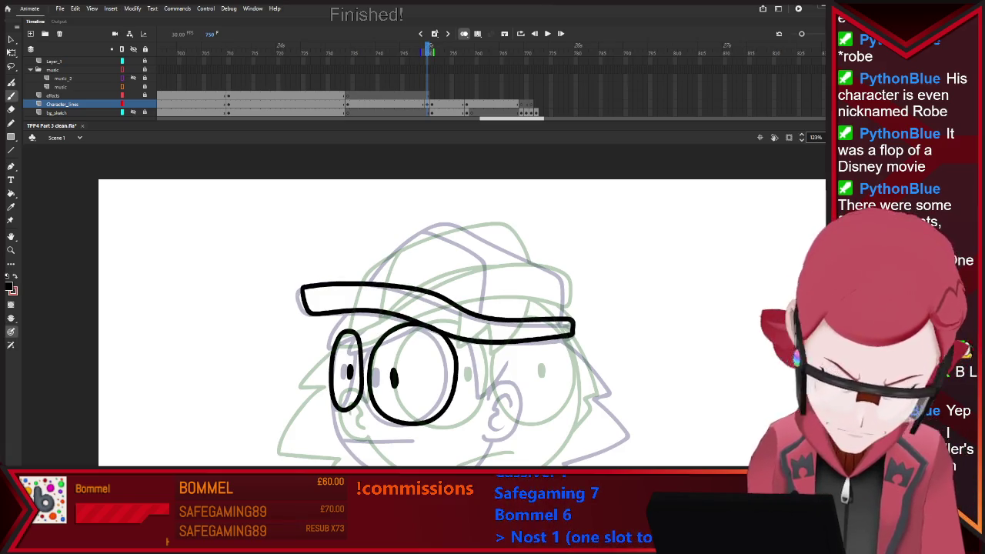
{"action": "key", "text": "comma"}
{"action": "key", "text": "period"}
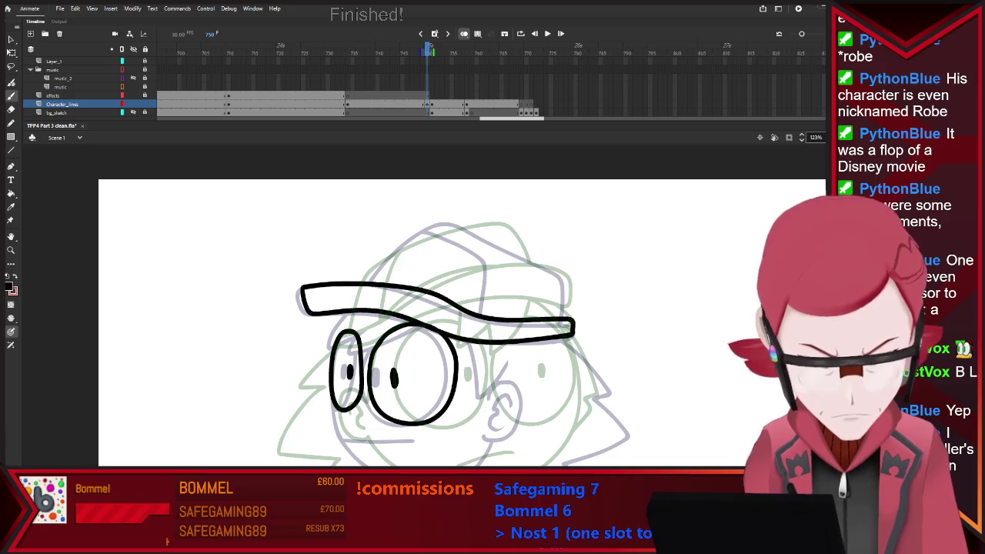
{"action": "left_click_drag", "start_coordinate": [445, 298], "coordinate": [455, 308]}
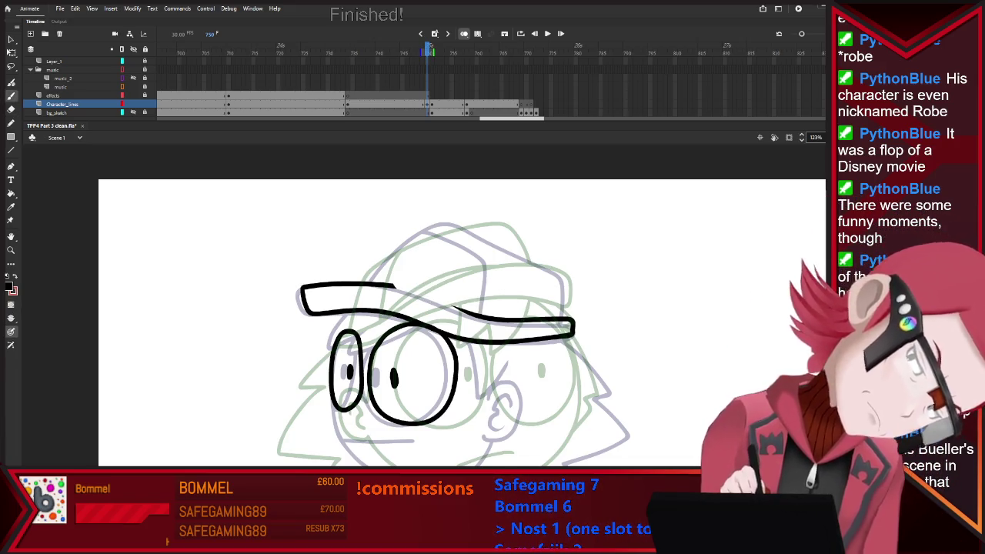
{"action": "key", "text": "b"}
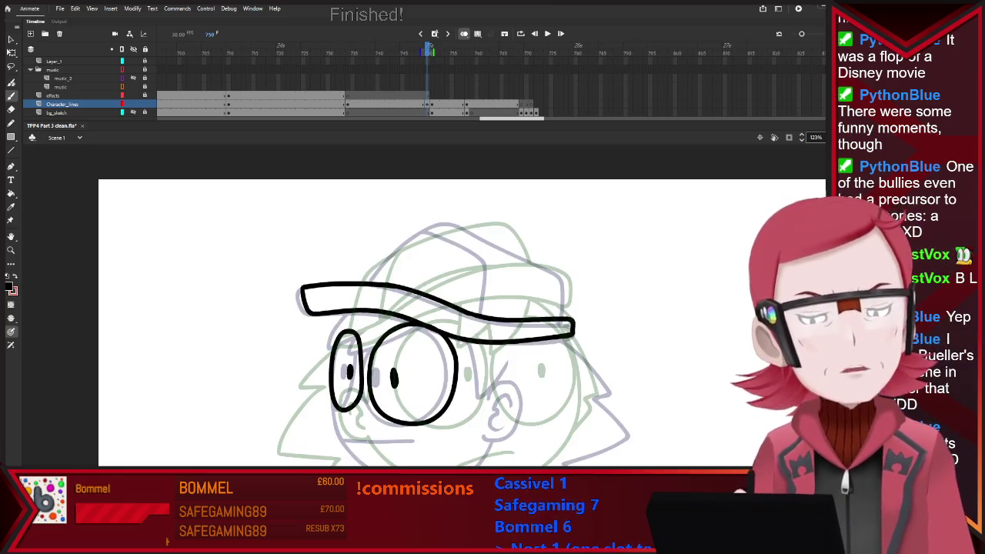
{"action": "key", "text": "e"}
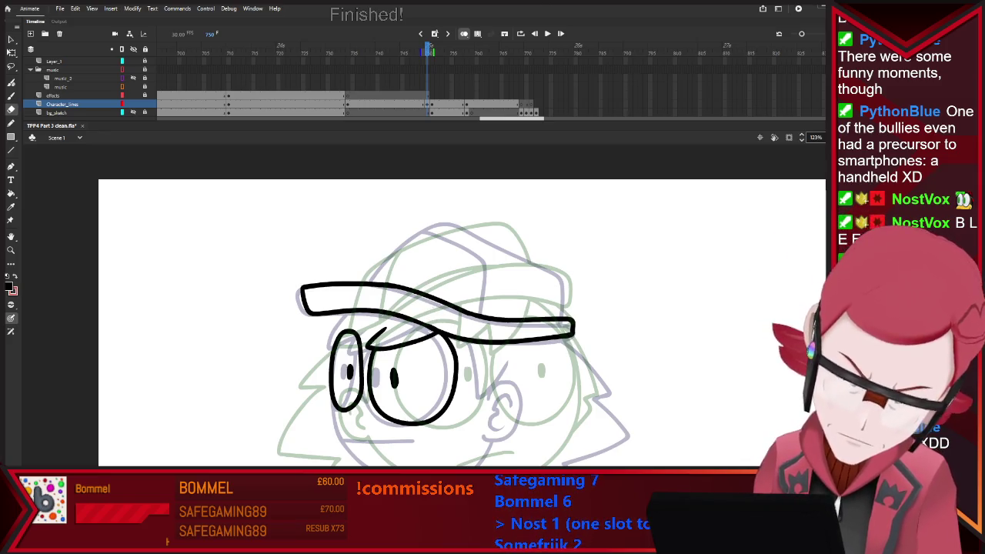
{"action": "key", "text": "b"}
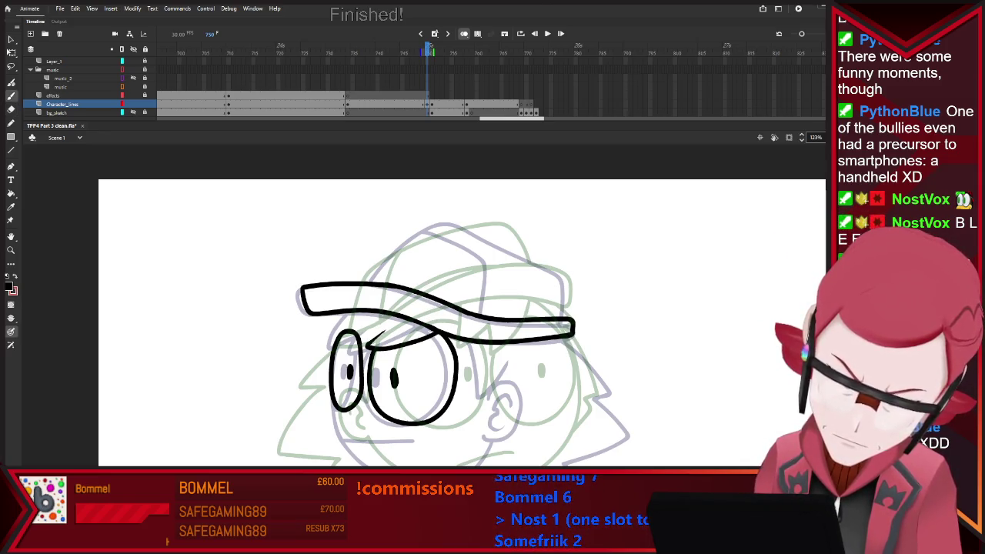
{"action": "key", "text": "e"}
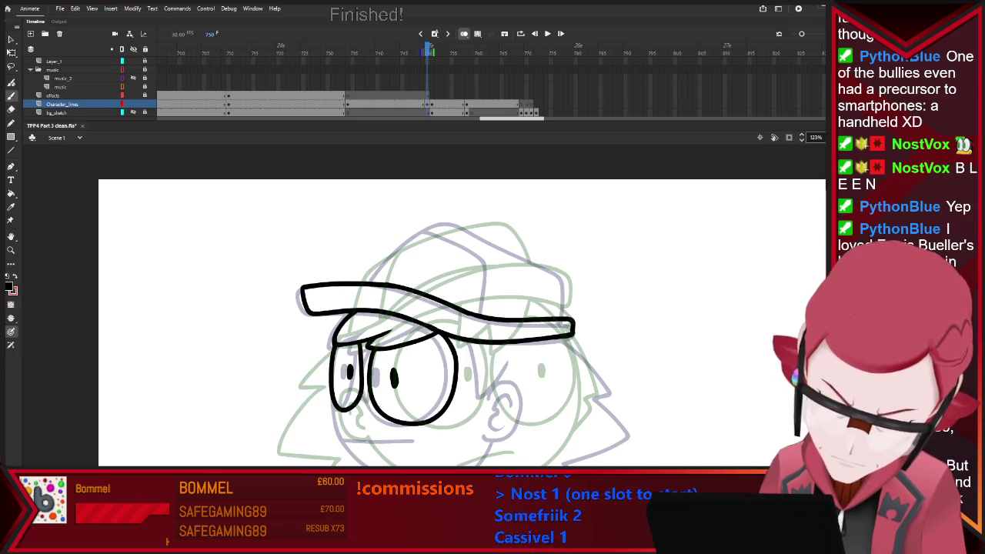
{"action": "key", "text": "e"}
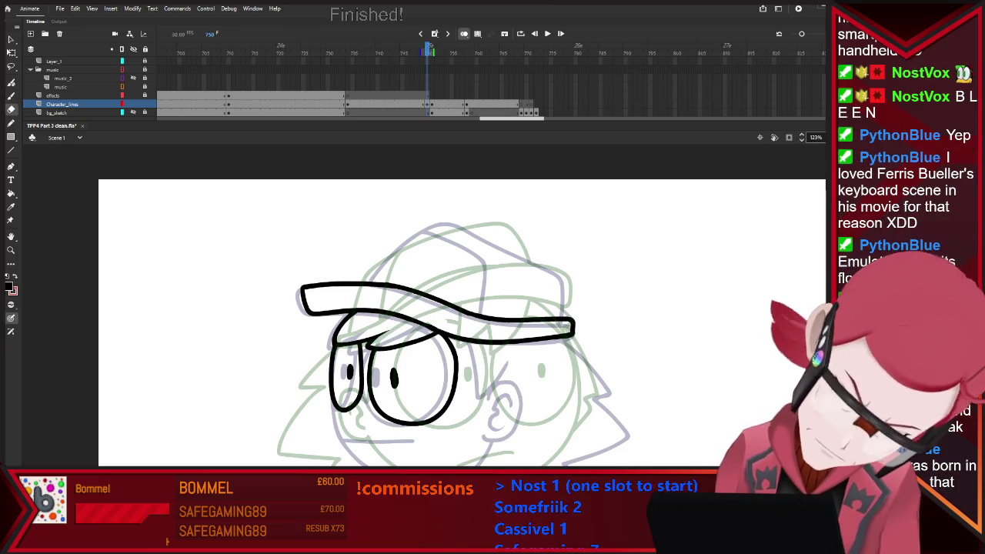
{"action": "key", "text": "b"}
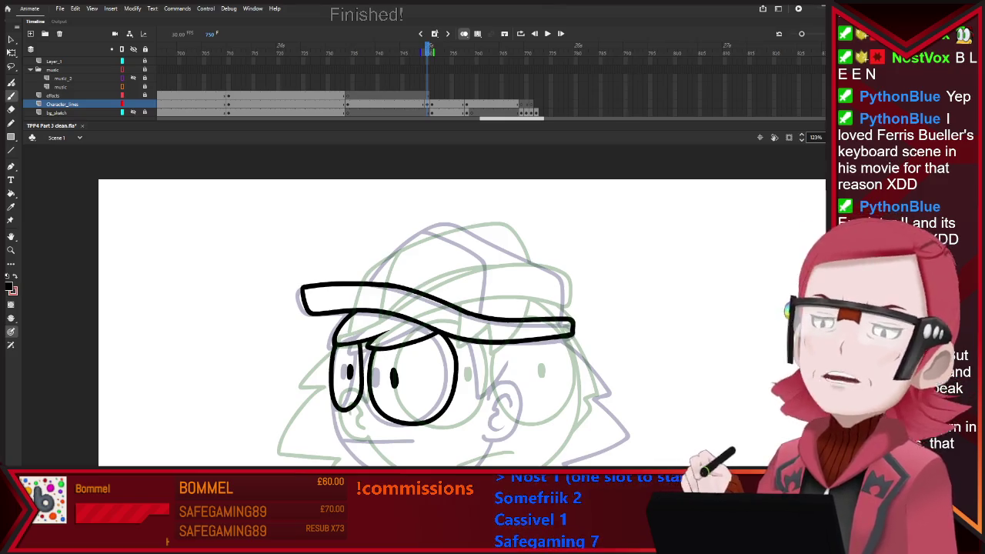
{"action": "key", "text": "ctrl+minus"}
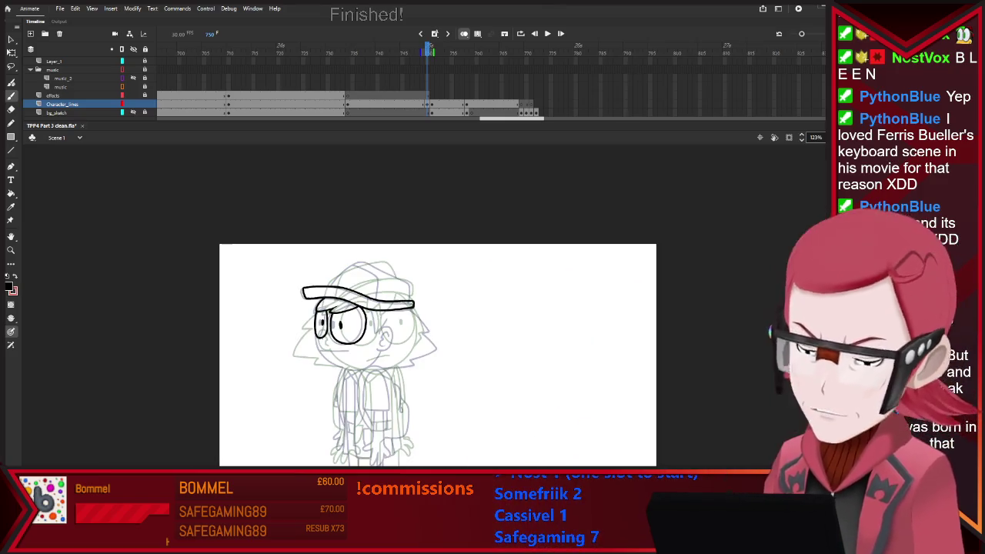
Step: Ink a short hair strand beside the ear, comparing against the neighbouring frame and touching up with the eraser
{"action": "scroll", "coordinate": [298, 350], "scroll_direction": "up", "scroll_amount": 5}
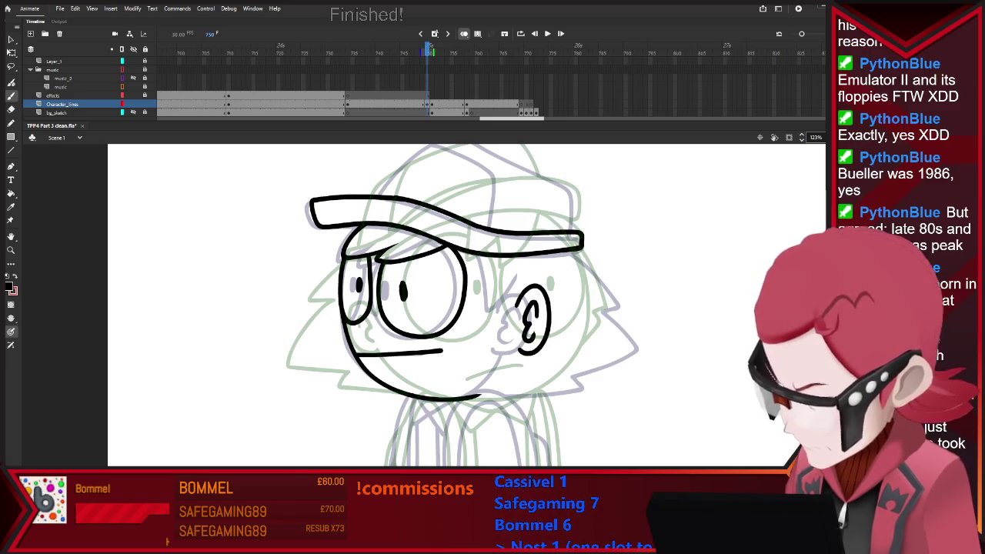
{"action": "key", "text": "period"}
{"action": "key", "text": "comma"}
{"action": "key", "text": "period"}
{"action": "key", "text": "comma"}
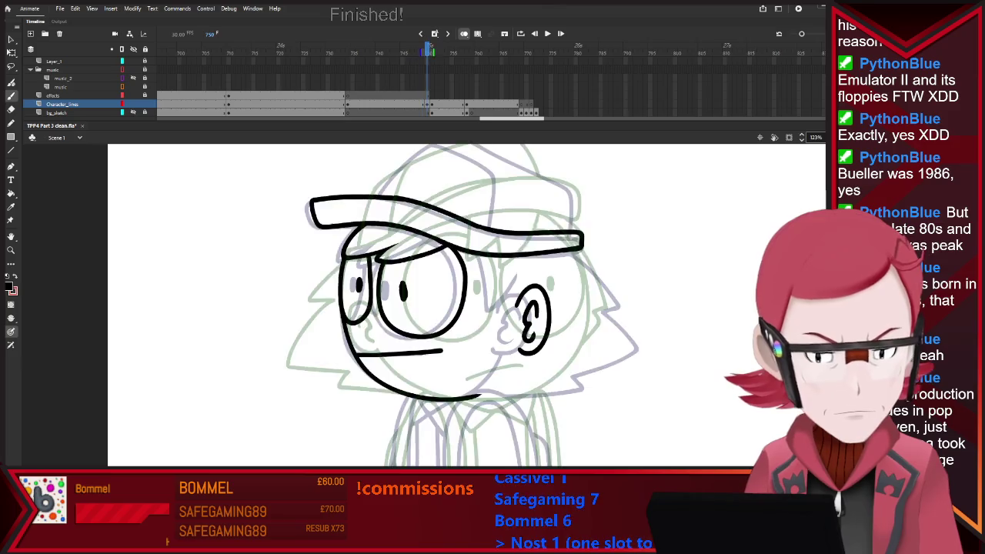
{"action": "key", "text": "period"}
{"action": "key", "text": "comma"}
{"action": "mouse_move", "coordinate": [490, 258]}
{"action": "left_mouse_down"}
{"action": "mouse_move", "coordinate": [493, 279]}
{"action": "mouse_move", "coordinate": [517, 296]}
{"action": "left_mouse_up"}
{"action": "key", "text": "period"}
{"action": "key", "text": "comma"}
{"action": "key", "text": "e"}
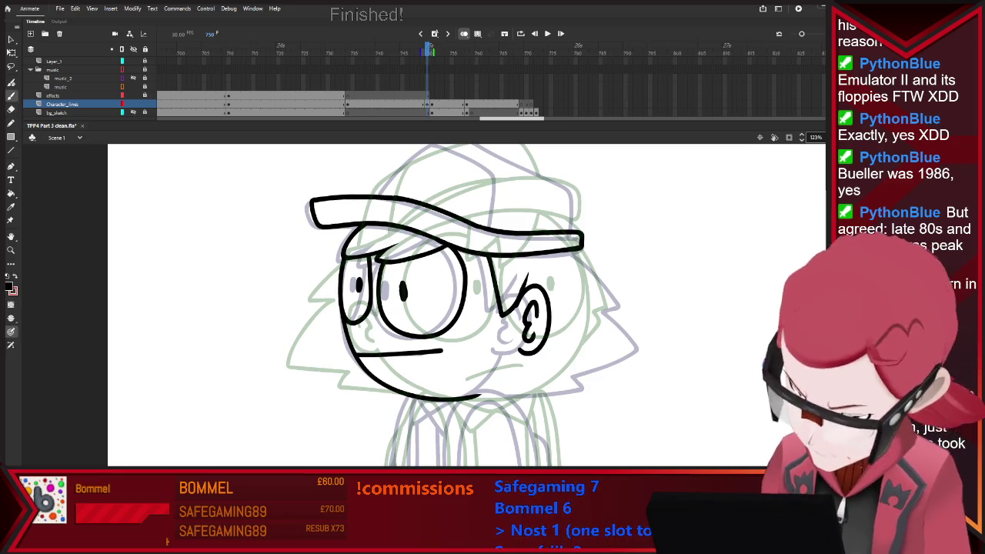
{"action": "key", "text": "b"}
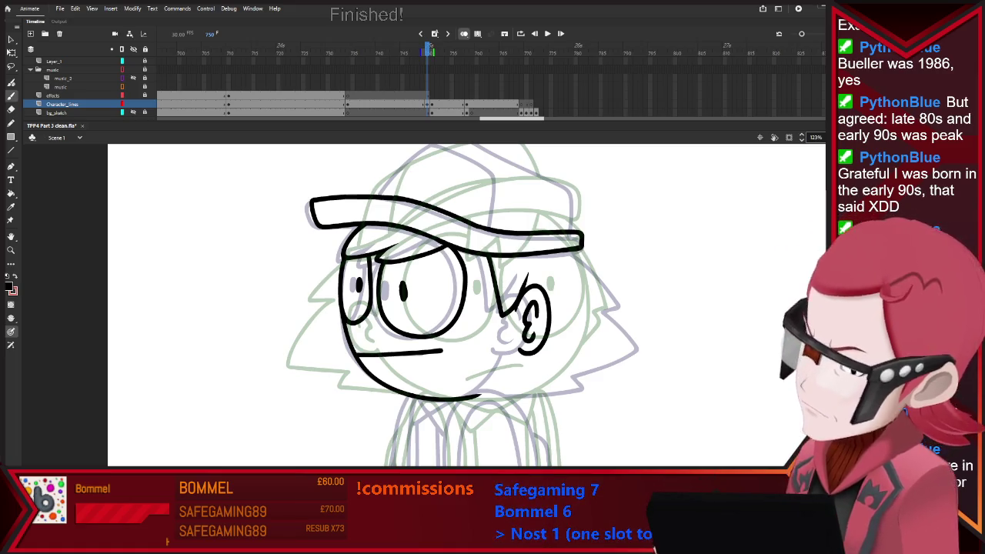
{"action": "key", "text": "ctrl+minus"}
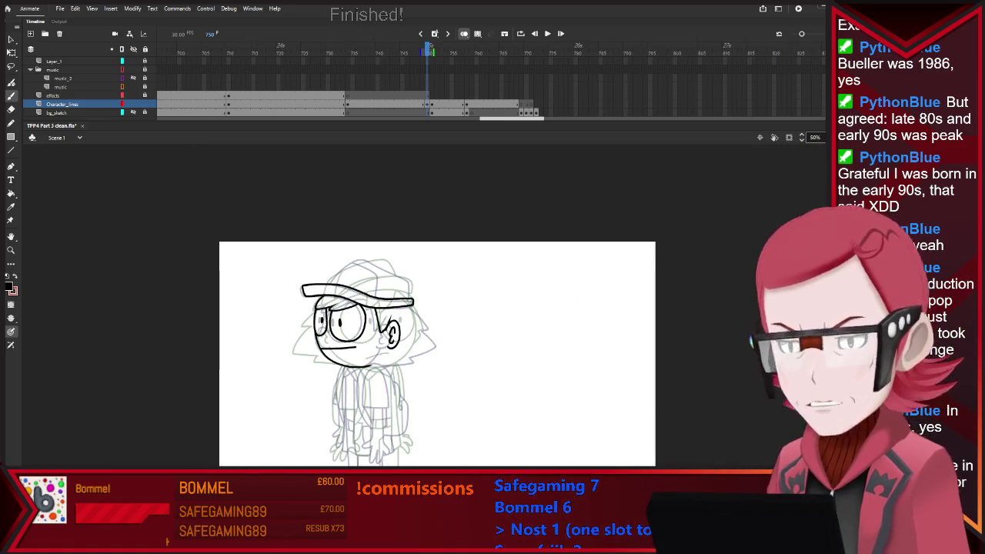
Step: Brush the spiky hair behind the head, checking it against the neighbouring clean frame
{"action": "scroll", "coordinate": [393, 355], "scroll_direction": "up", "scroll_amount": 3}
{"action": "scroll", "coordinate": [393, 356], "scroll_direction": "up", "scroll_amount": 1}
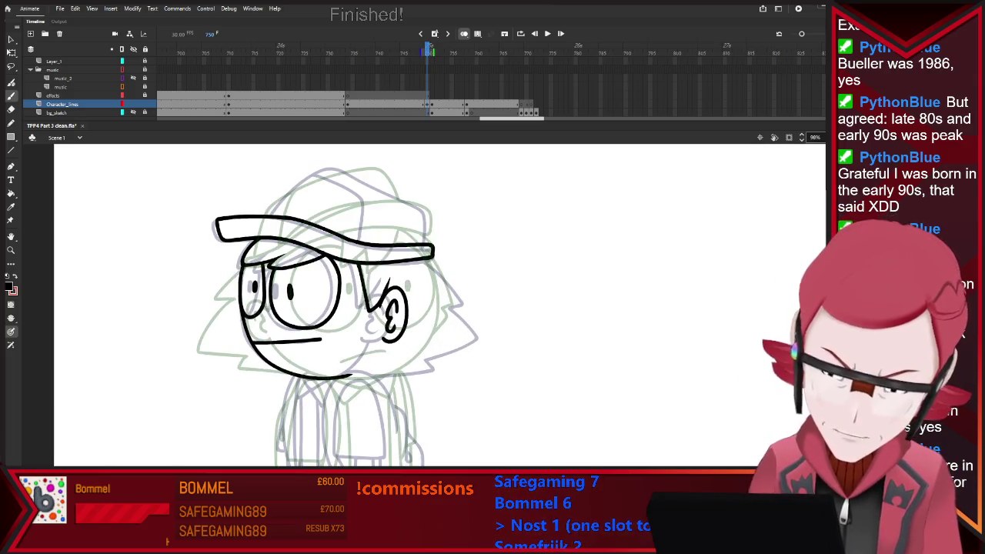
{"action": "key", "text": "comma"}
{"action": "key", "text": "period"}
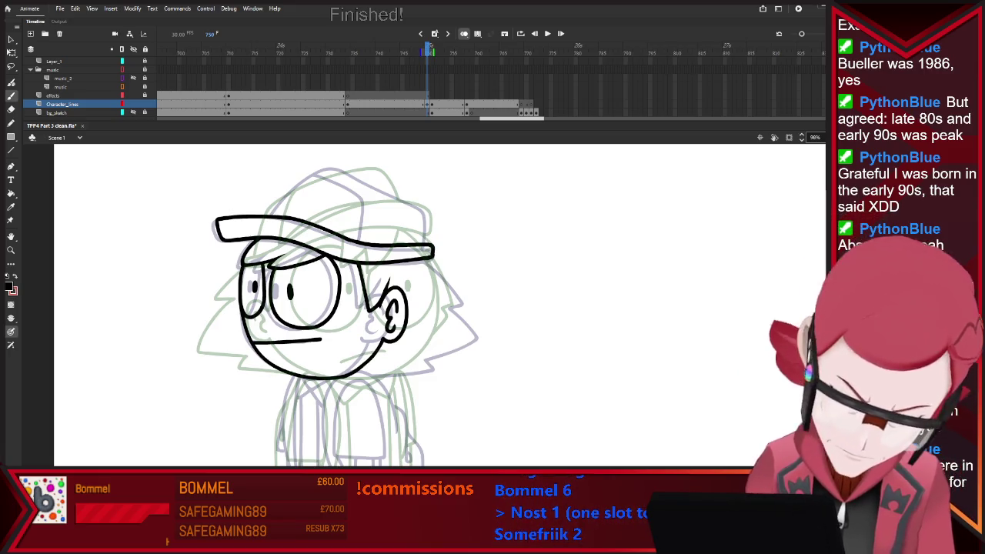
{"action": "key", "text": "comma"}
{"action": "key", "text": "period"}
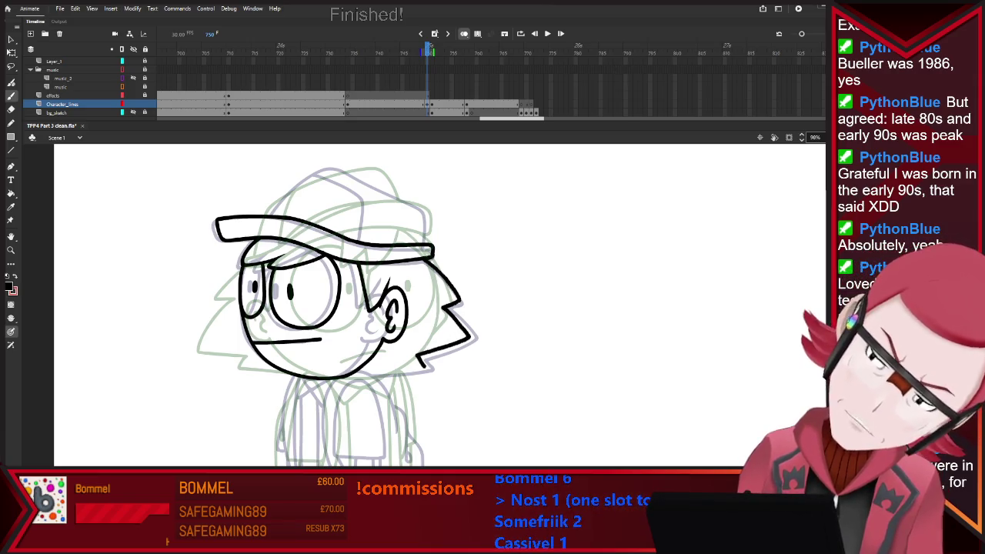
{"action": "key", "text": "comma"}
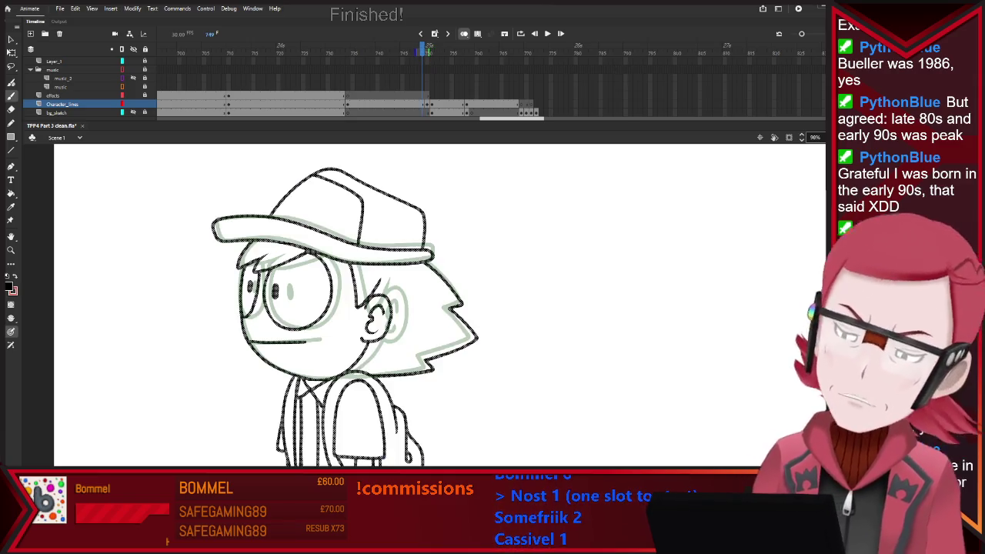
{"action": "key", "text": "period"}
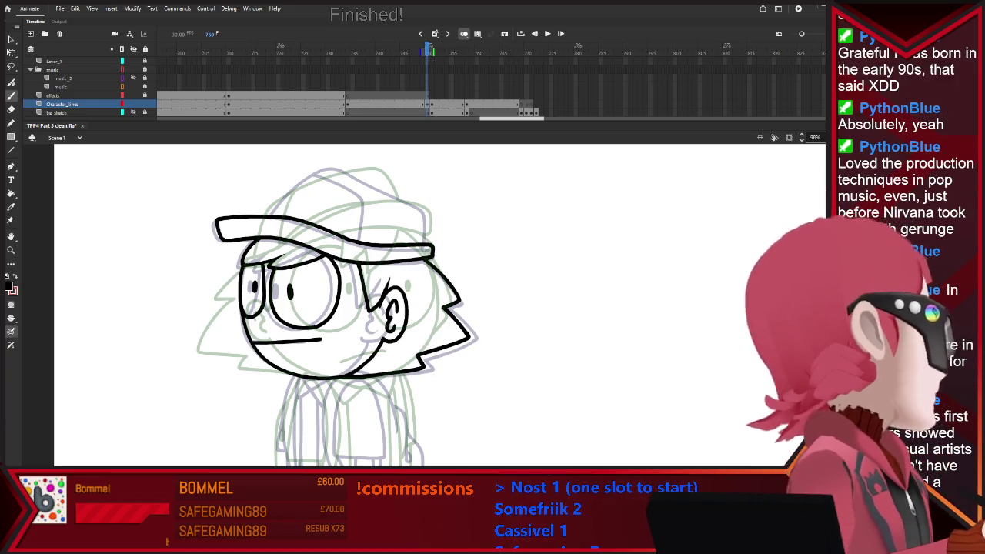
{"action": "key", "text": "period"}
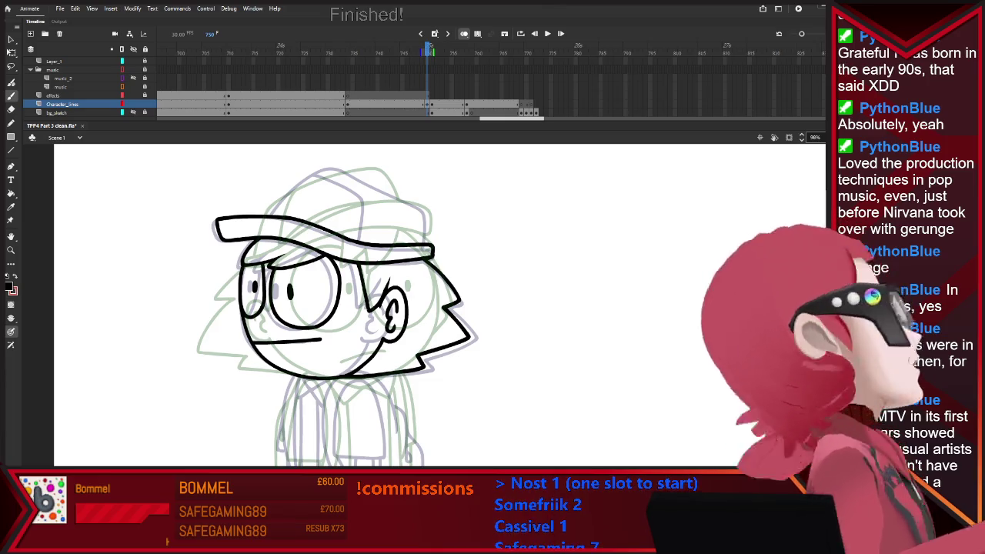
{"action": "key", "text": "comma"}
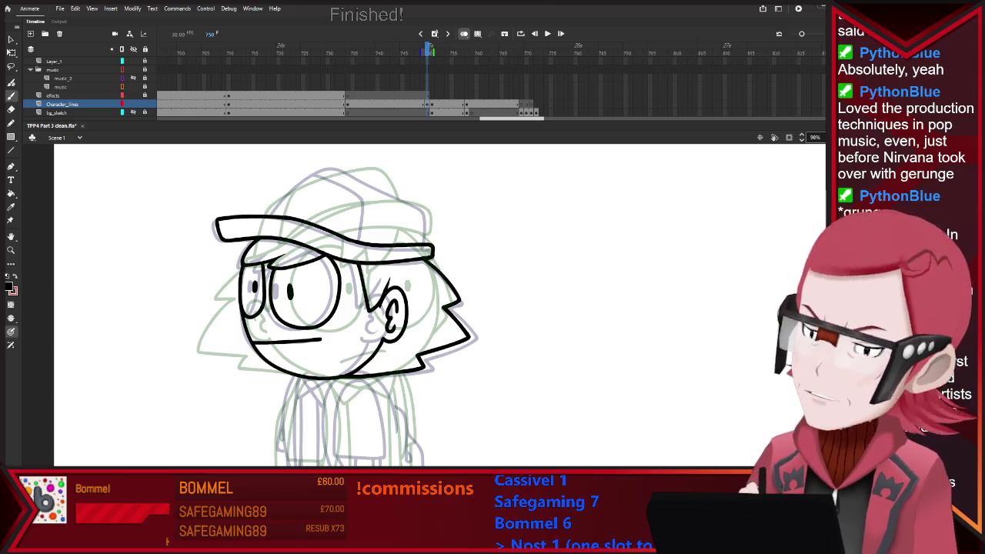
{"action": "scroll", "coordinate": [526, 337], "scroll_direction": "down", "scroll_amount": 1}
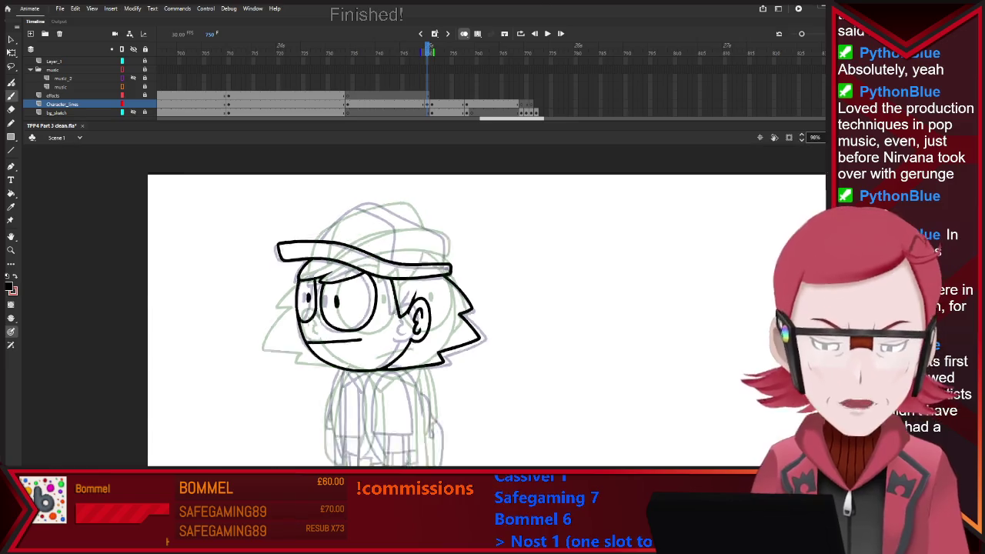
Step: Ink the cap's dome and front seam line, repeatedly flipping frames to check the onion skin
{"action": "scroll", "coordinate": [477, 323], "scroll_direction": "down", "scroll_amount": 1}
{"action": "scroll", "coordinate": [477, 323], "scroll_direction": "up", "scroll_amount": 1}
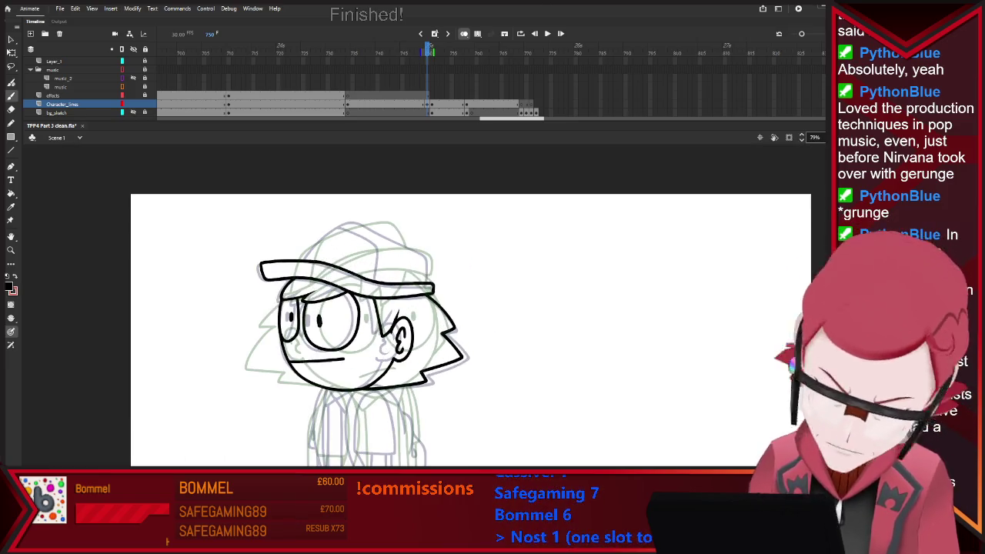
{"action": "key", "text": "period"}
{"action": "key", "text": "comma"}
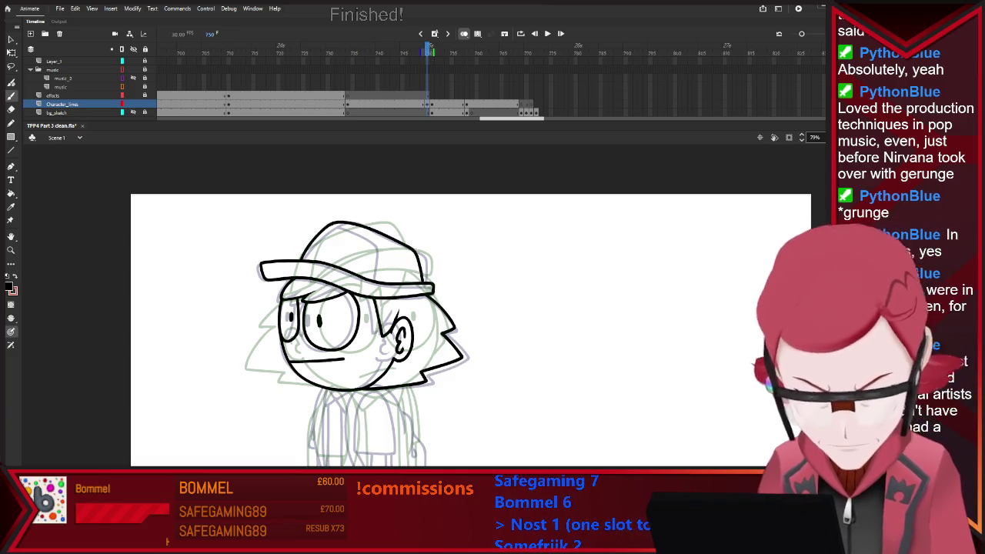
{"action": "key", "text": "comma"}
{"action": "key", "text": "period"}
{"action": "key", "text": "comma"}
{"action": "key", "text": "period"}
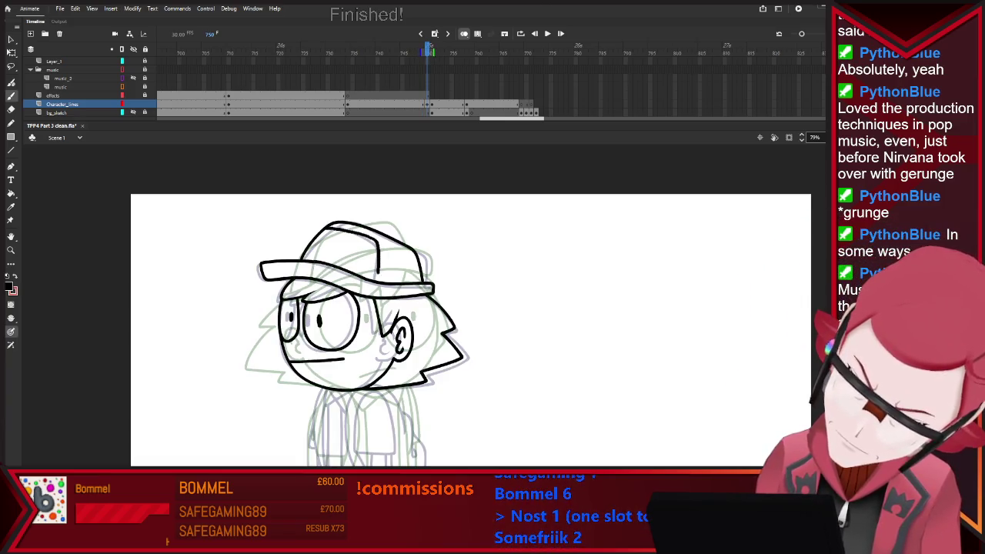
{"action": "key", "text": "comma"}
{"action": "key", "text": "period"}
{"action": "key", "text": "comma"}
{"action": "key", "text": "period"}
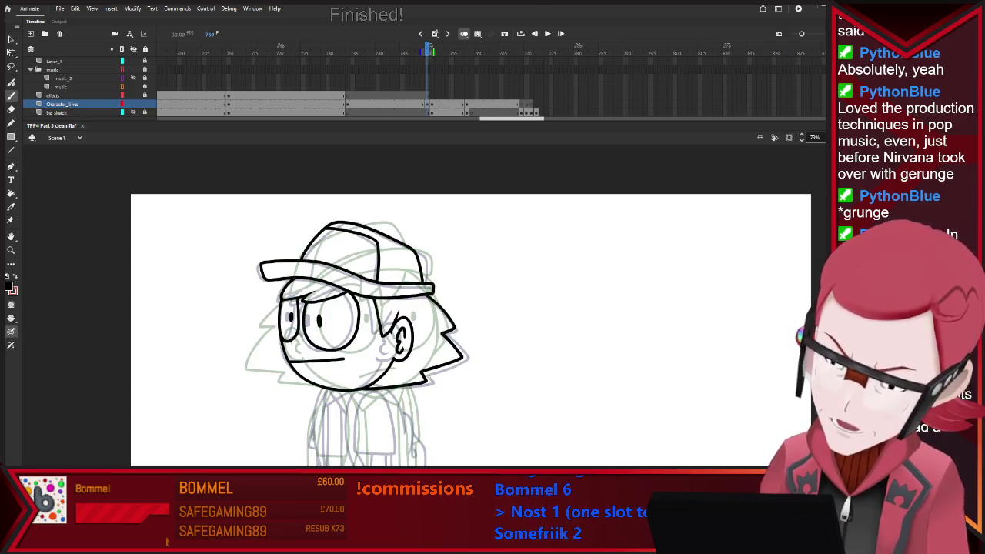
{"action": "key", "text": "comma"}
{"action": "key", "text": "period"}
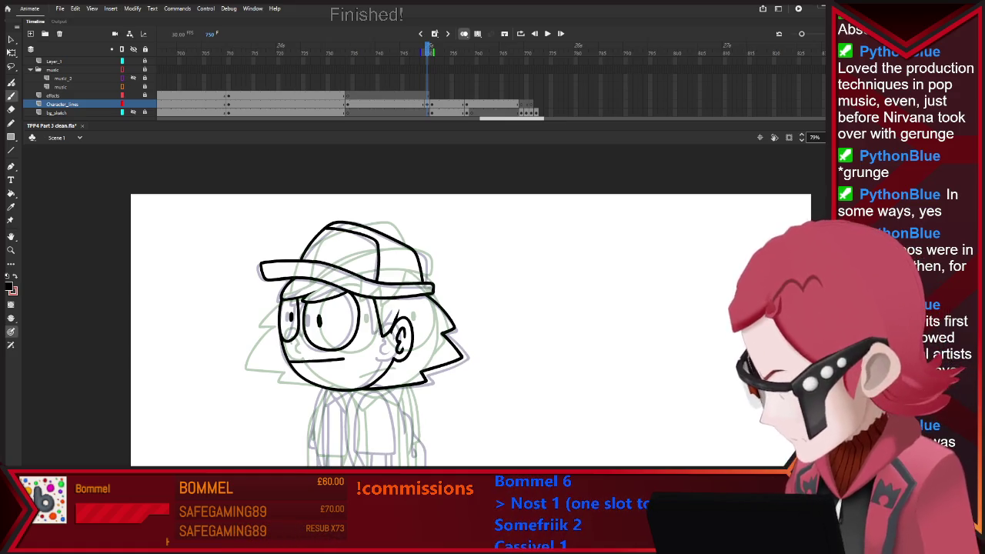
{"action": "scroll", "coordinate": [470, 331], "scroll_direction": "down", "scroll_amount": 2}
{"action": "key", "text": "comma"}
{"action": "key", "text": "period"}
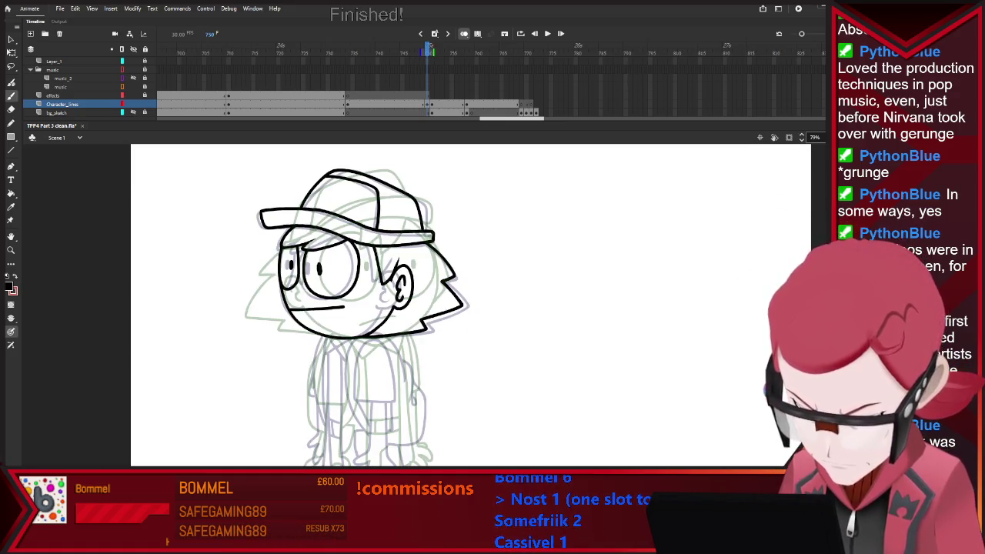
Step: Undo two earlier arm strokes and redraw the arm line on the character's body
{"action": "key", "text": "comma"}
{"action": "key", "text": "period"}
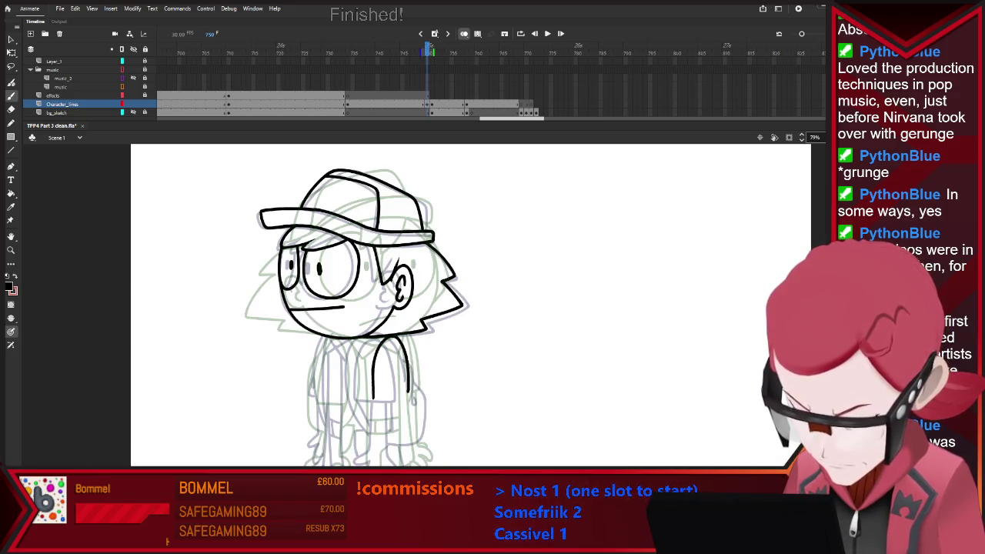
{"action": "key", "text": "ctrl+z"}
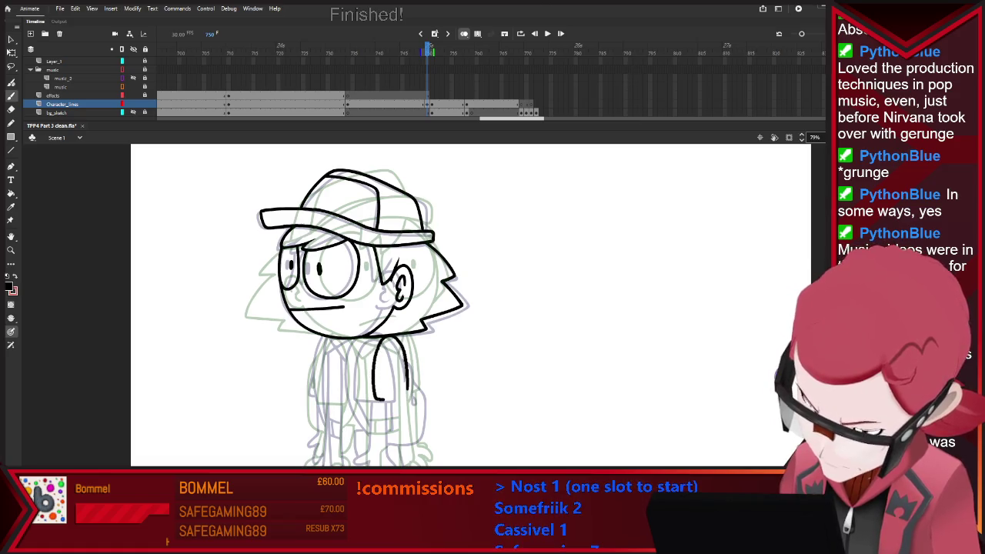
{"action": "key", "text": "ctrl+z"}
{"action": "left_click_drag", "start_coordinate": [412, 399], "coordinate": [400, 344]}
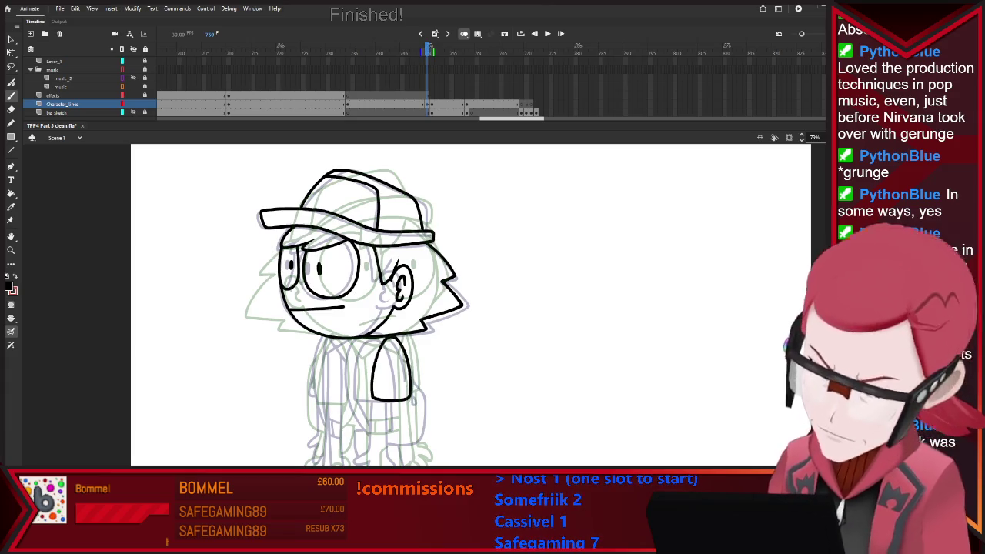
{"action": "key", "text": "comma"}
{"action": "key", "text": "period"}
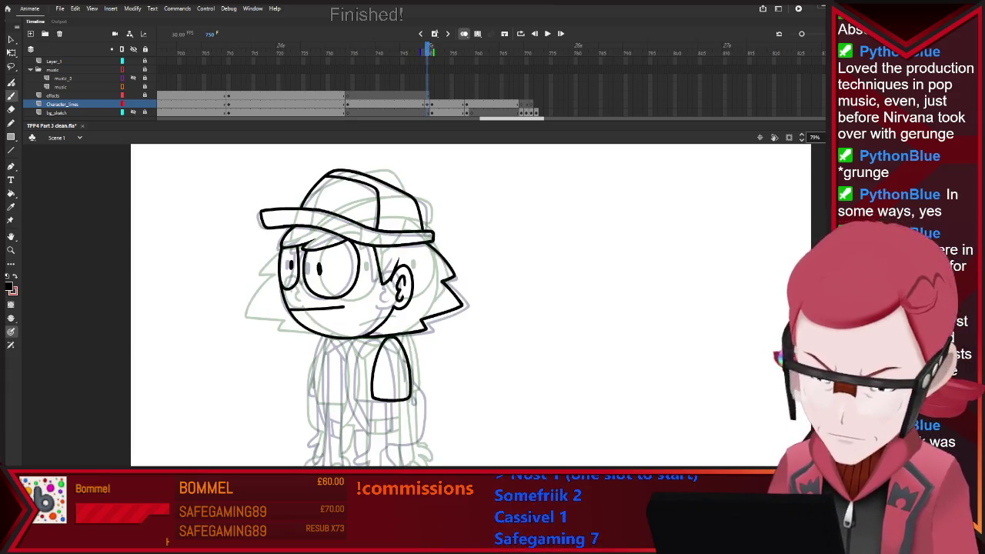
{"action": "key", "text": "comma"}
{"action": "key", "text": "period"}
Step: Touch up the arm with the eraser and ink the shirt collar under the chin
{"action": "key", "text": "e"}
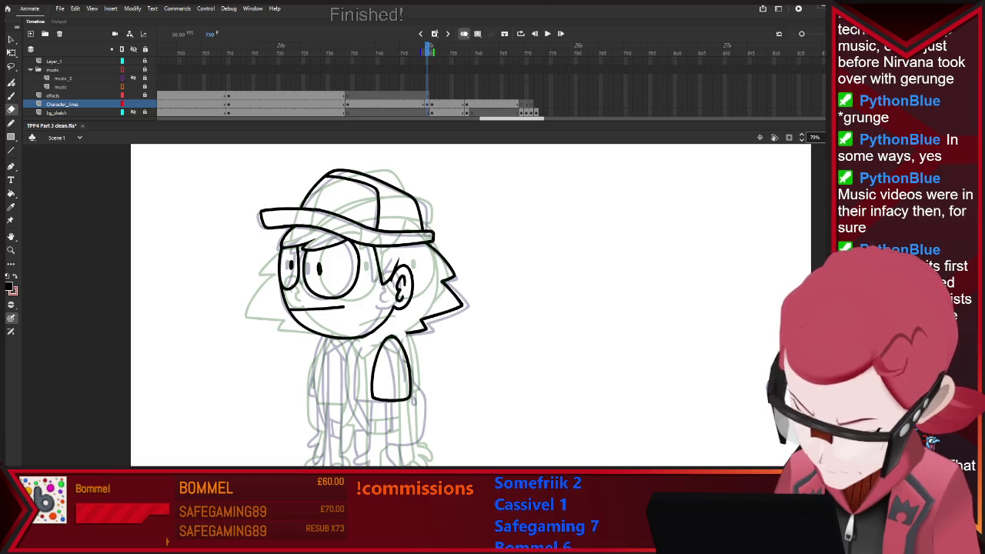
{"action": "key", "text": "b"}
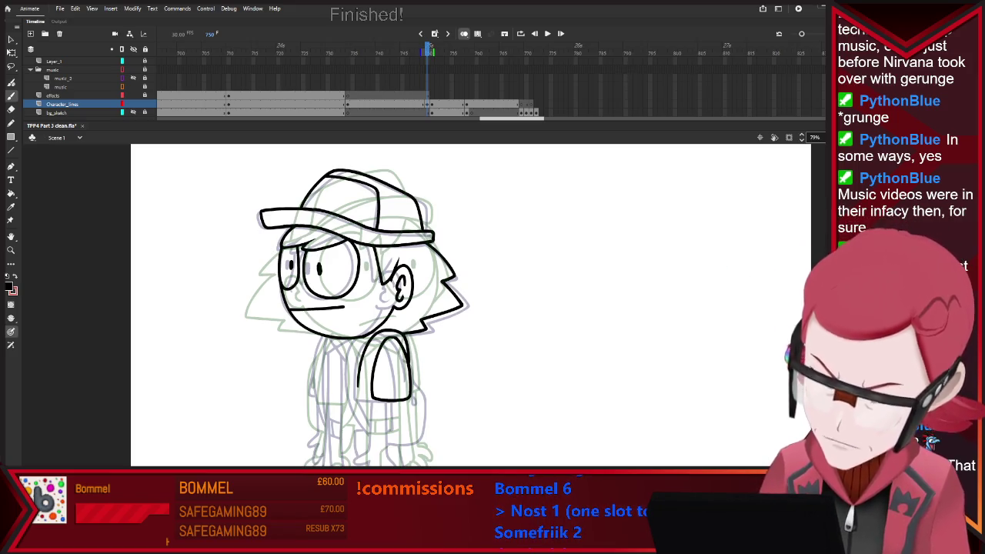
{"action": "key", "text": "e"}
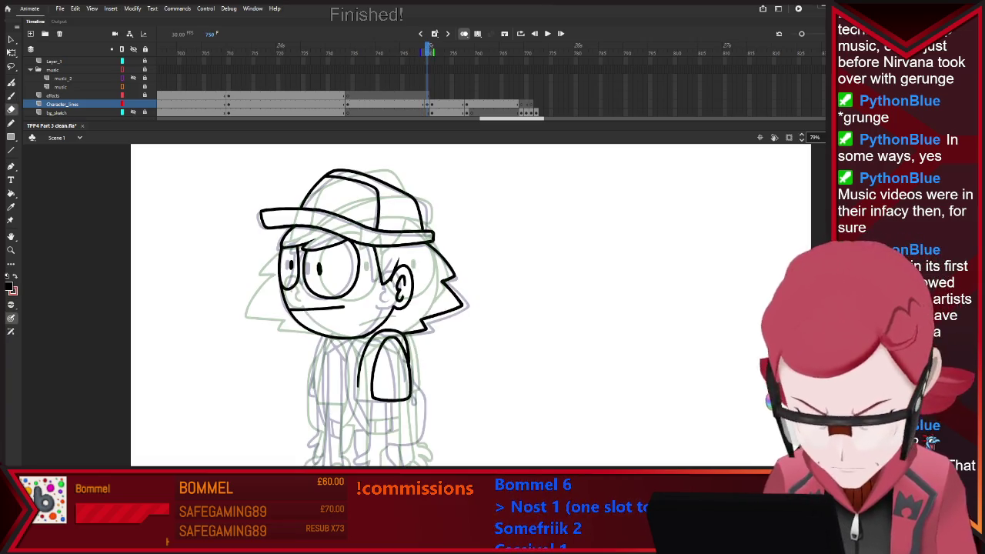
{"action": "key", "text": "b"}
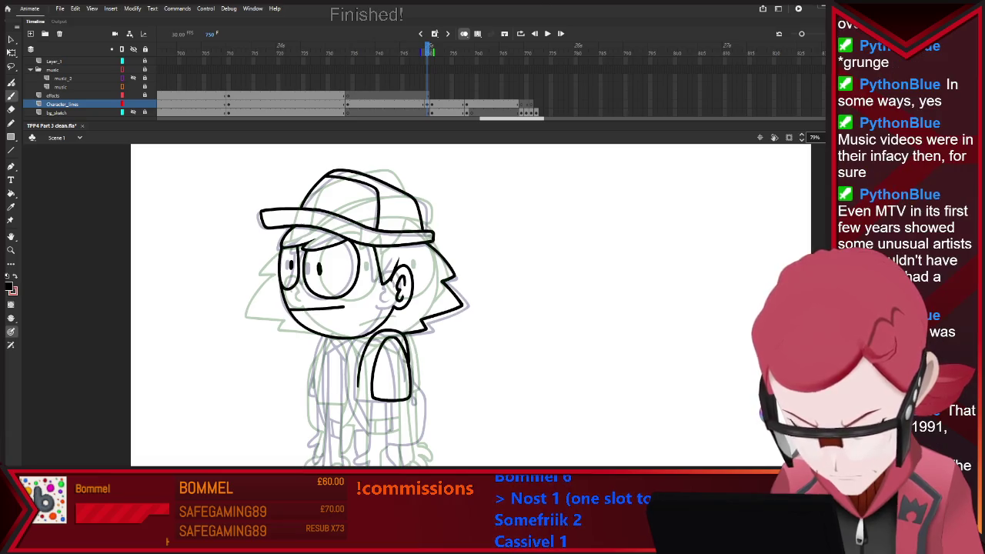
{"action": "key", "text": "period"}
{"action": "key", "text": "comma"}
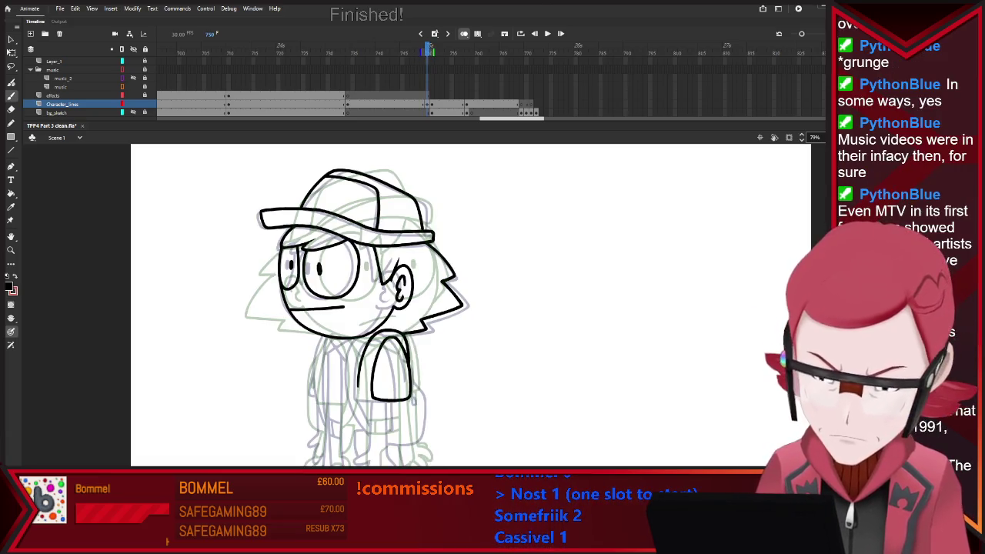